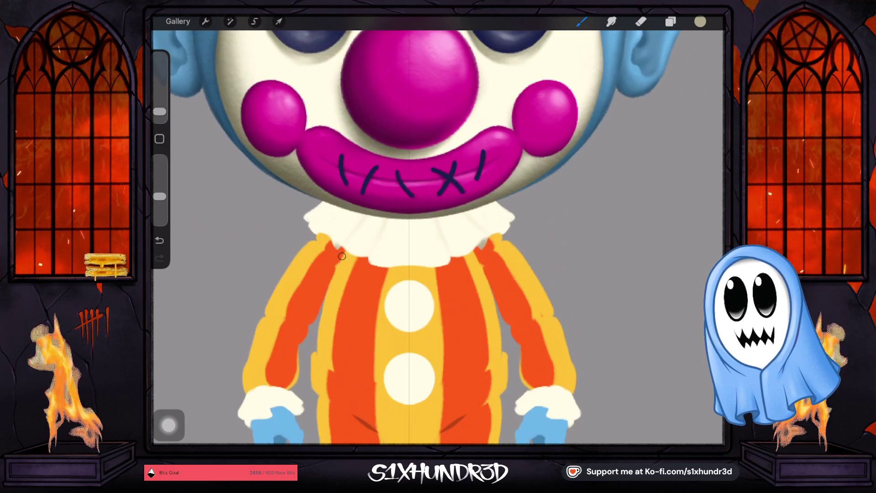
# Shade the collar's top edge grey, briefly erasing with a larger, more opaque eraser.
pyautogui.moveTo(330, 241); pyautogui.dragTo(339, 249)
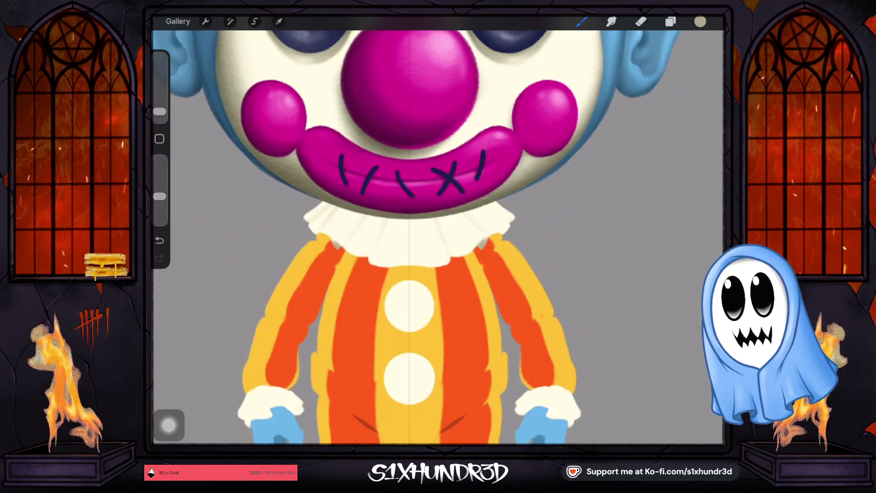
pyautogui.moveTo(160, 112)
pyautogui.mouseDown()
pyautogui.moveTo(159, 103)
pyautogui.moveTo(160, 112)
pyautogui.mouseUp()
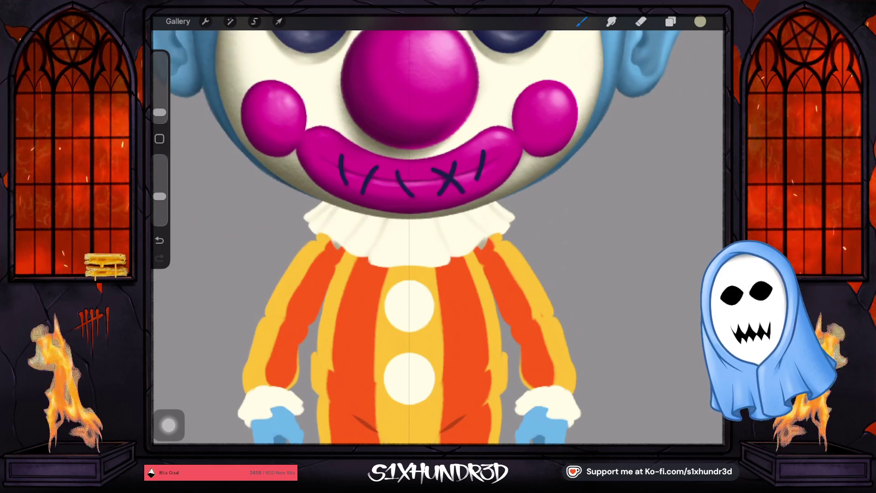
pyautogui.press('e')
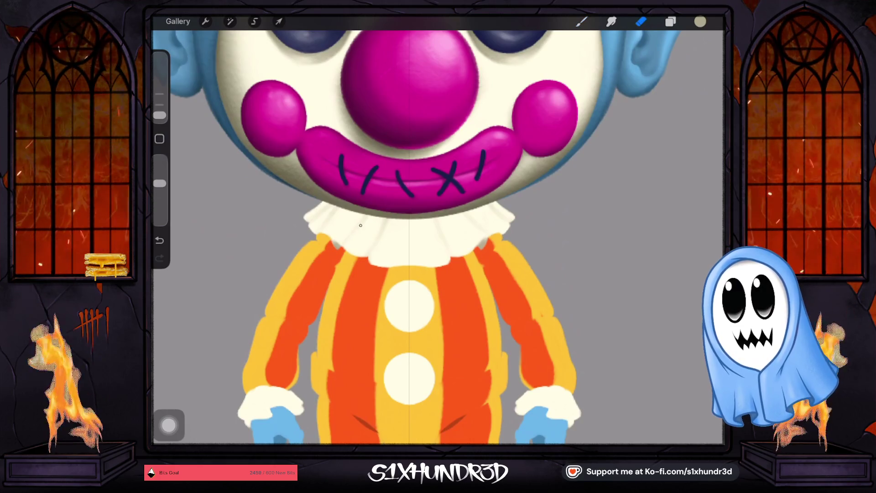
pyautogui.moveTo(159, 182); pyautogui.dragTo(159, 160)
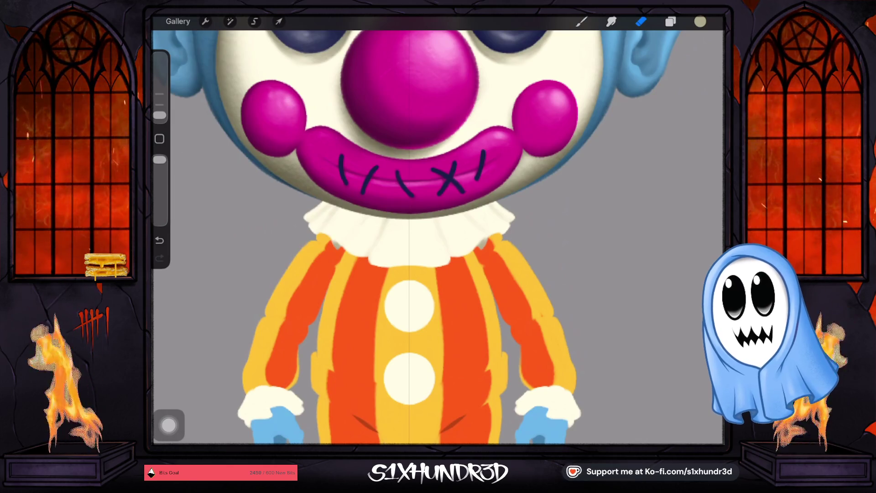
pyautogui.moveTo(159, 115); pyautogui.dragTo(159, 110)
pyautogui.press('b')
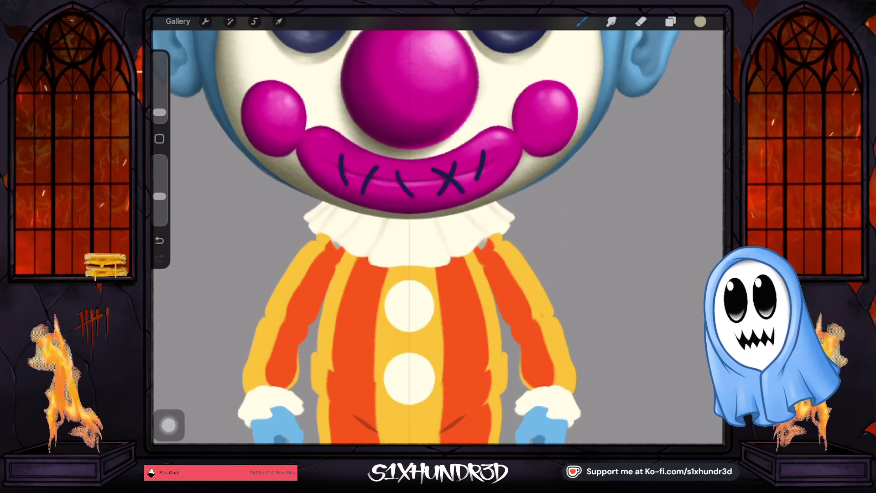
# Fine-tune the brush size and slightly lower its opacity while shading under the chin.
pyautogui.moveTo(160, 113)
pyautogui.mouseDown()
pyautogui.moveTo(160, 99)
pyautogui.moveTo(159, 110)
pyautogui.mouseUp()
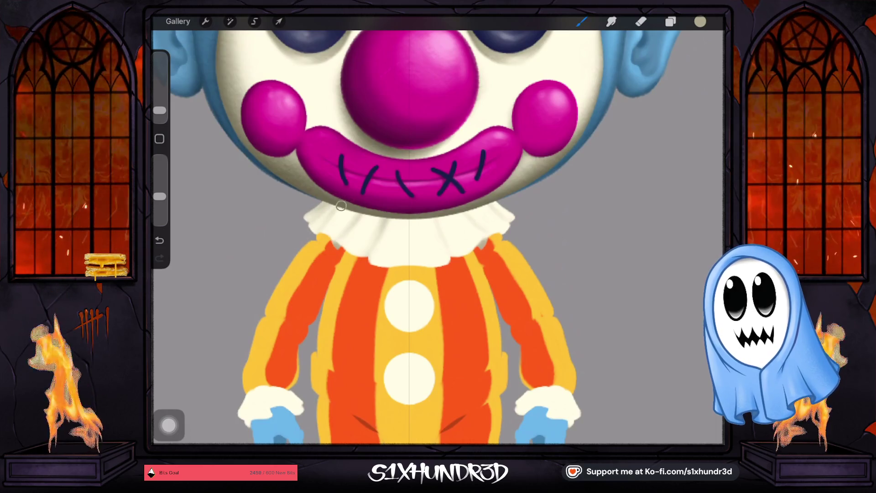
pyautogui.moveTo(159, 110); pyautogui.dragTo(160, 104)
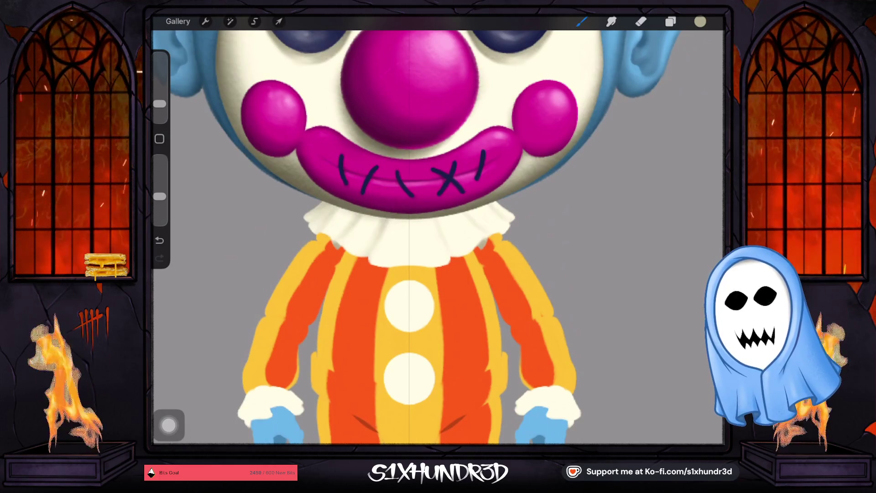
pyautogui.moveTo(160, 104); pyautogui.dragTo(159, 110)
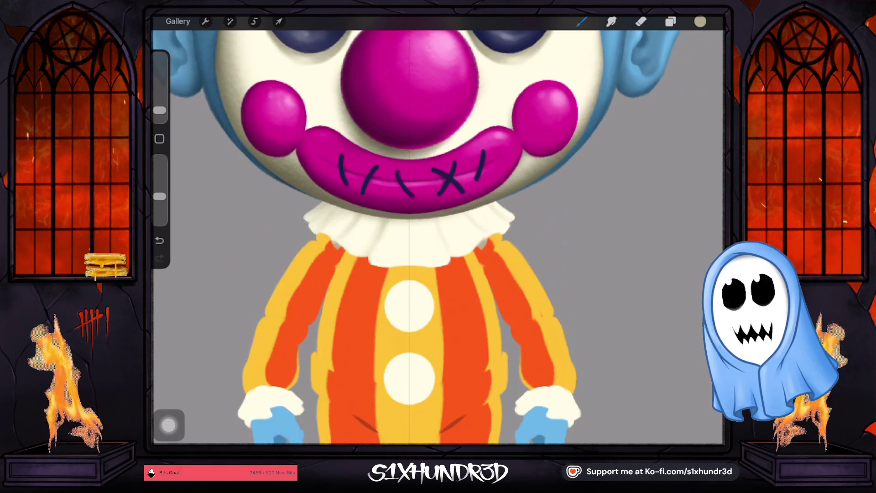
pyautogui.moveTo(160, 196); pyautogui.dragTo(160, 202)
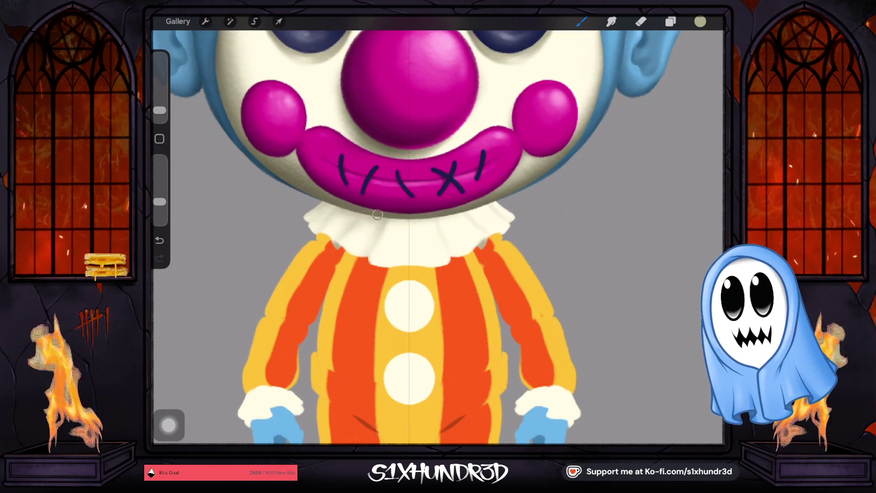
pyautogui.moveTo(160, 110); pyautogui.dragTo(160, 108)
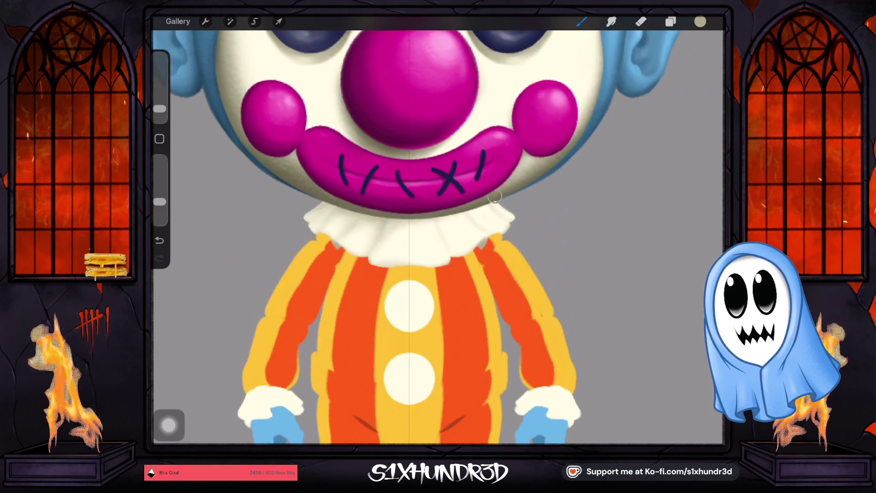
pyautogui.moveTo(160, 109); pyautogui.dragTo(160, 113)
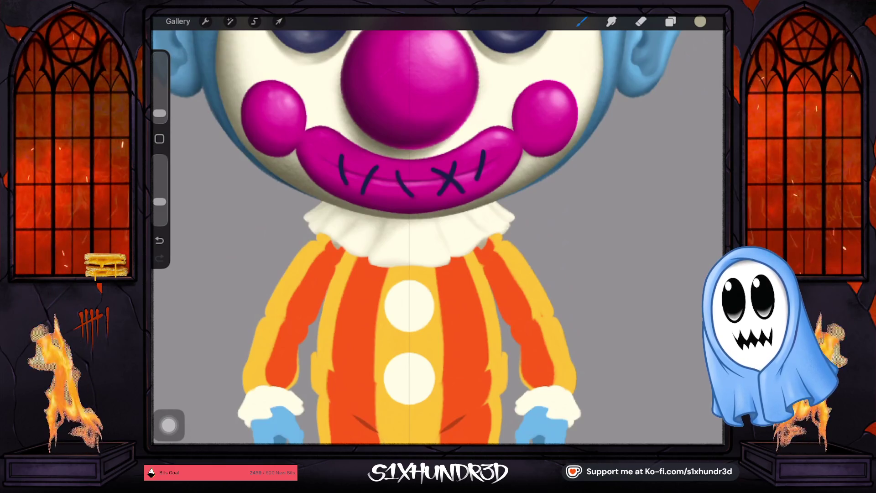
pyautogui.moveTo(159, 114); pyautogui.dragTo(160, 111)
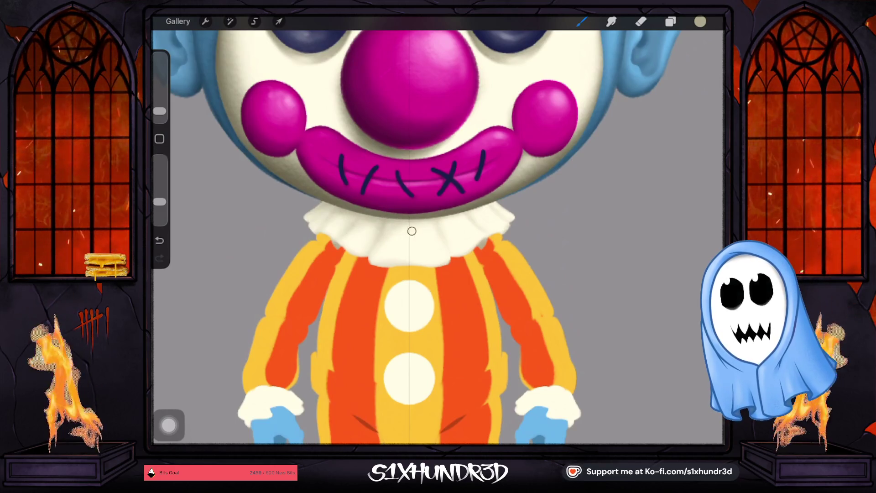
pyautogui.scroll(-3, 368, 217)
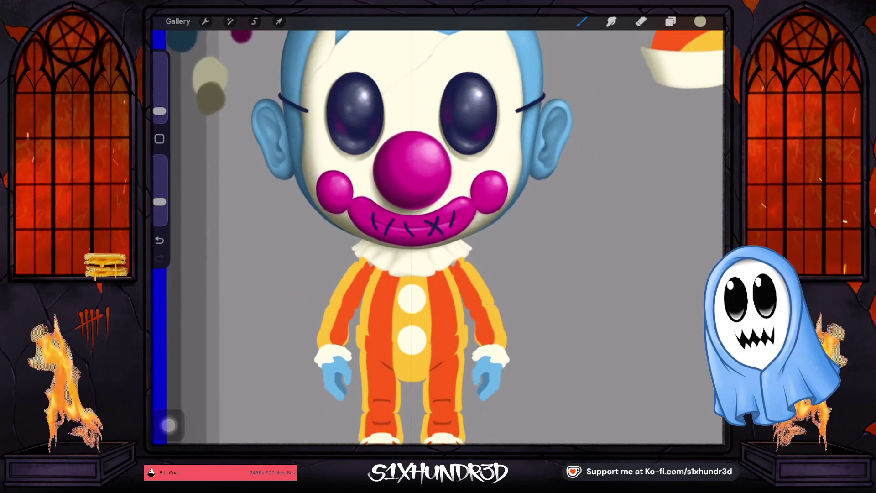
pyautogui.moveTo(159, 107); pyautogui.dragTo(159, 100)
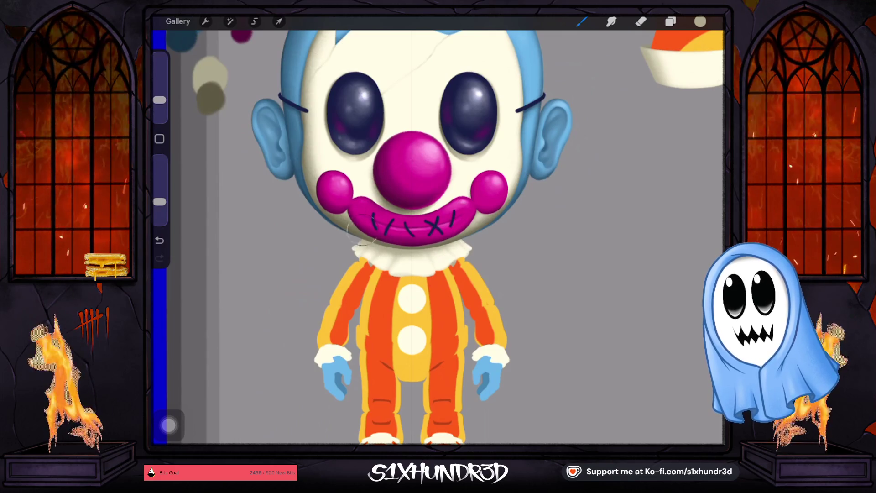
pyautogui.moveTo(160, 99); pyautogui.dragTo(160, 106)
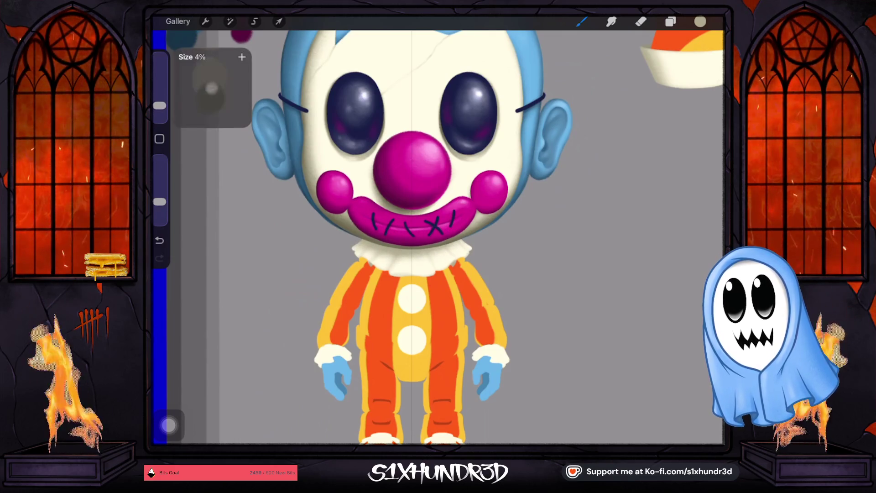
pyautogui.scroll(5, 413, 206)
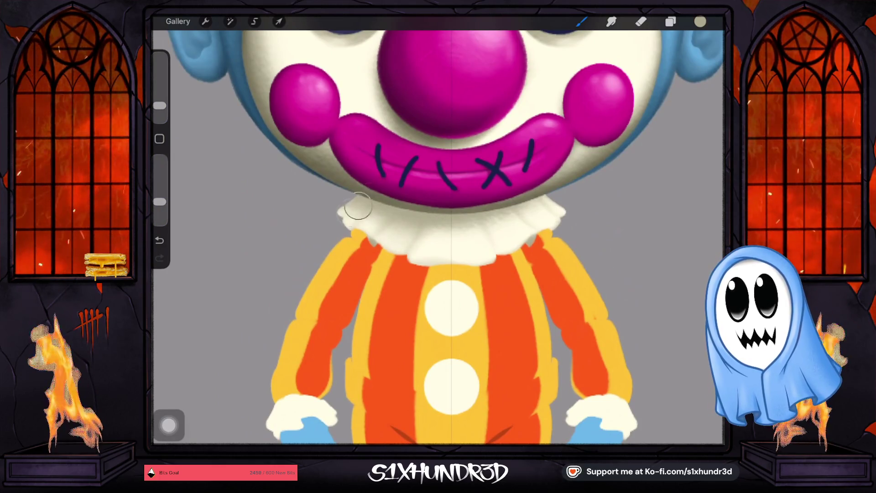
pyautogui.hscroll(4, 343, 201)
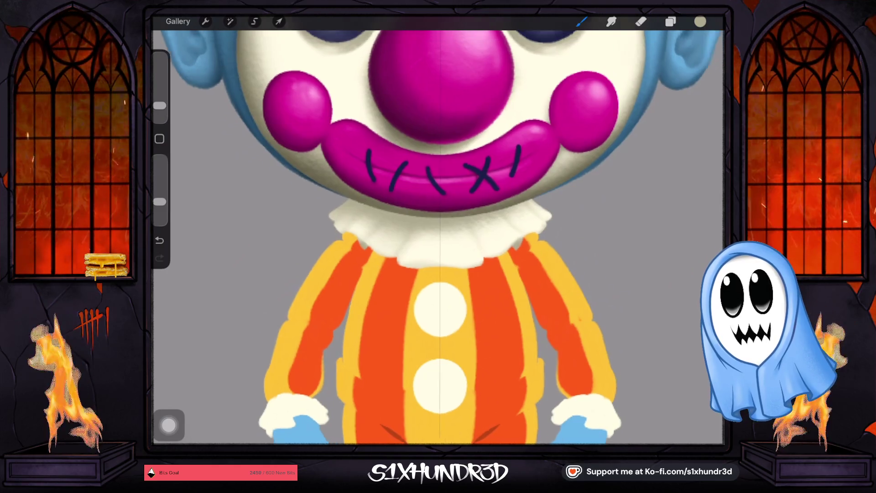
pyautogui.moveTo(160, 106); pyautogui.dragTo(160, 111)
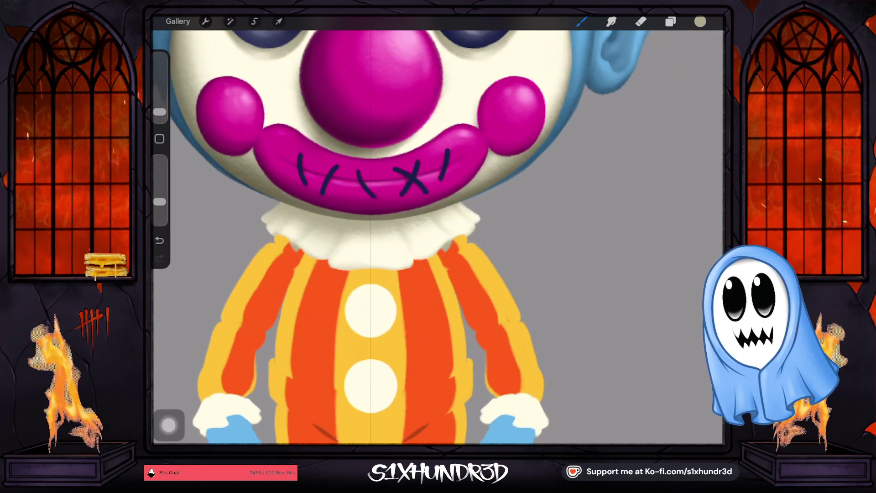
pyautogui.scroll(-3, 438, 228)
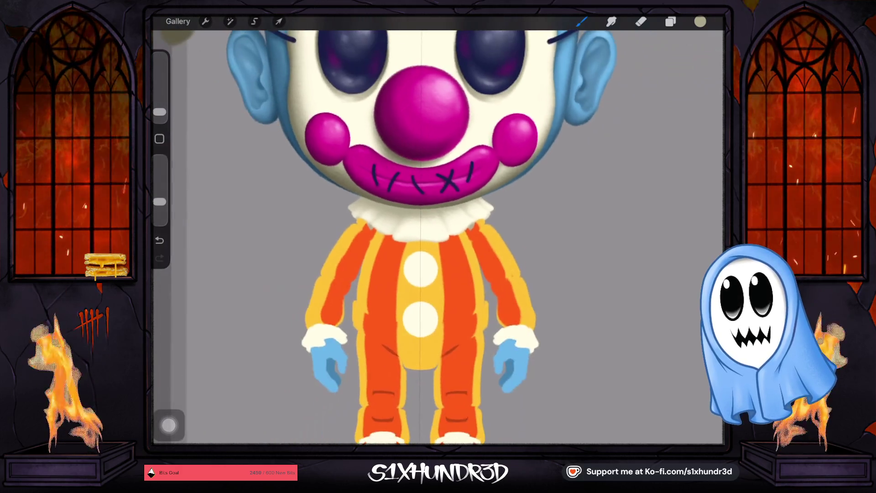
pyautogui.scroll(-3, 420, 228)
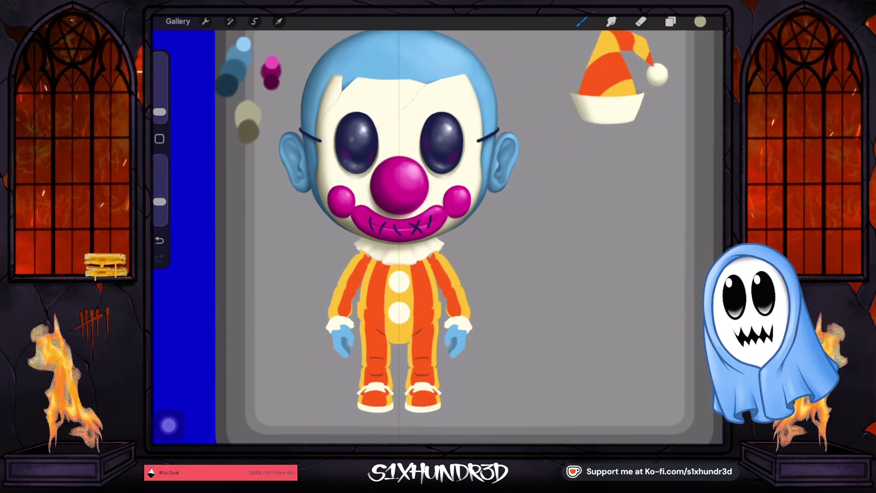
pyautogui.click(671, 22)
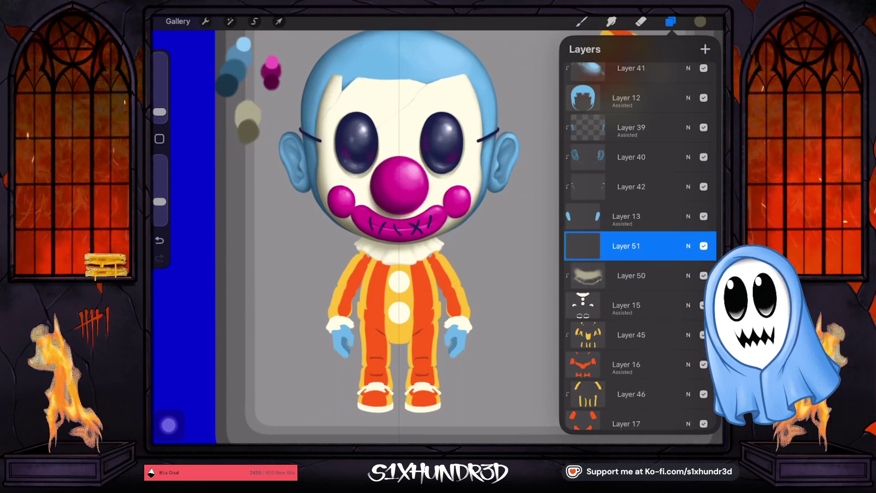
# Paint a faint grey shadow along the collar's left edge on Layer 51 with a 5% brush.
pyautogui.click(581, 21)
pyautogui.scroll(3, 411, 228)
pyautogui.moveTo(159, 112); pyautogui.dragTo(159, 104)
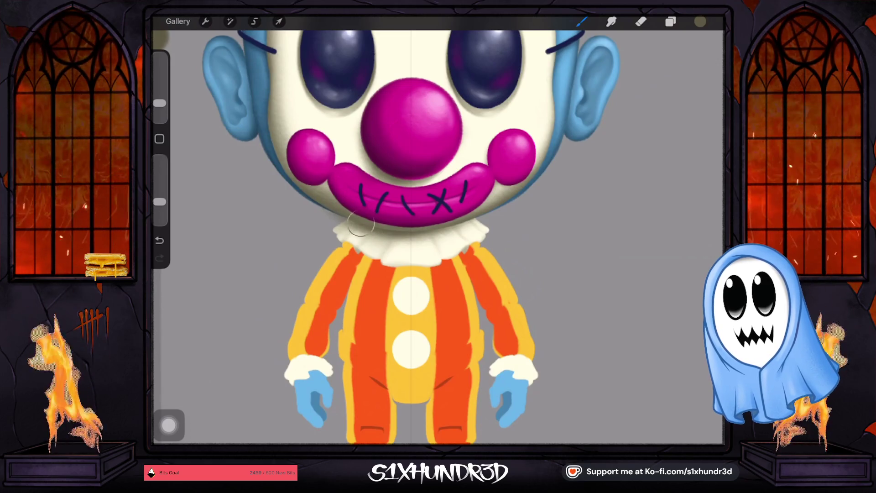
pyautogui.moveTo(159, 103); pyautogui.dragTo(160, 113)
pyautogui.scroll(5, 373, 262)
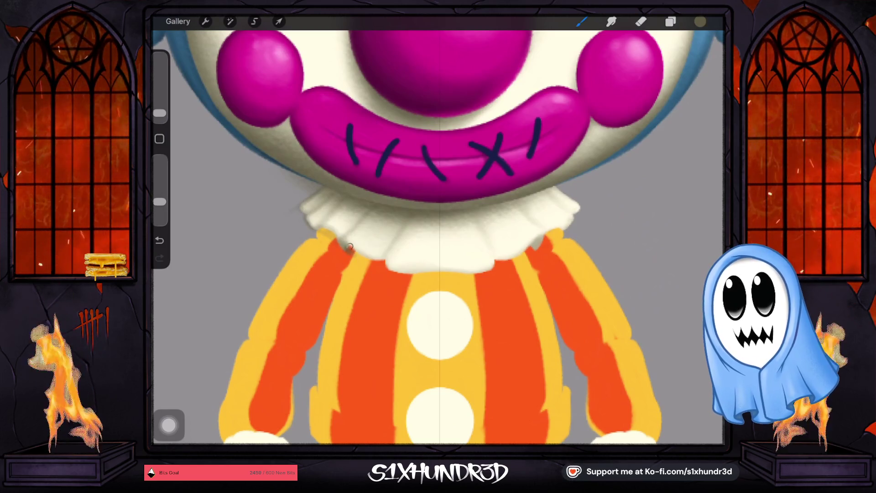
# Set Layer 51 as a Clipping Mask over the layer below.
pyautogui.click(670, 22)
pyautogui.click(631, 246)
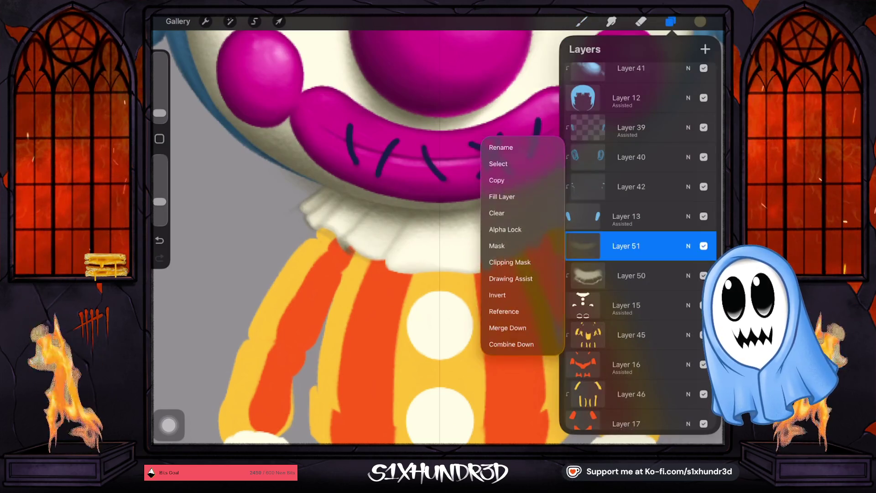
pyautogui.click(507, 266)
pyautogui.click(671, 21)
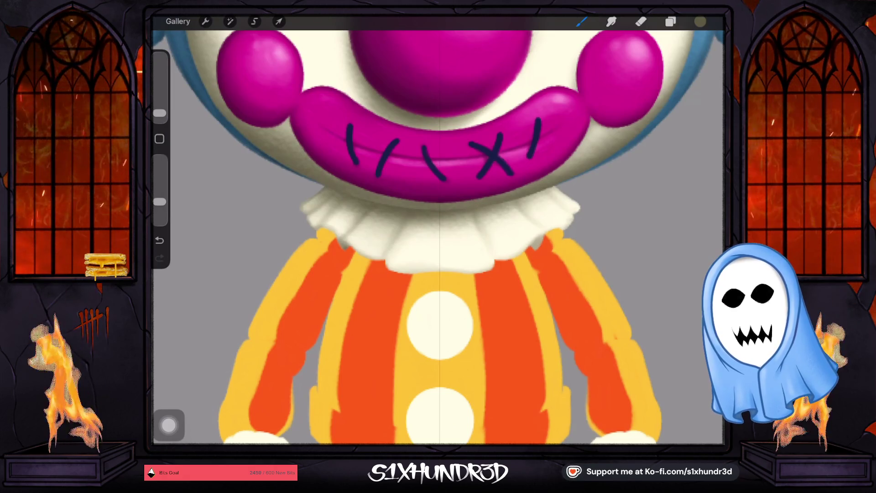
pyautogui.scroll(-5, 511, 198)
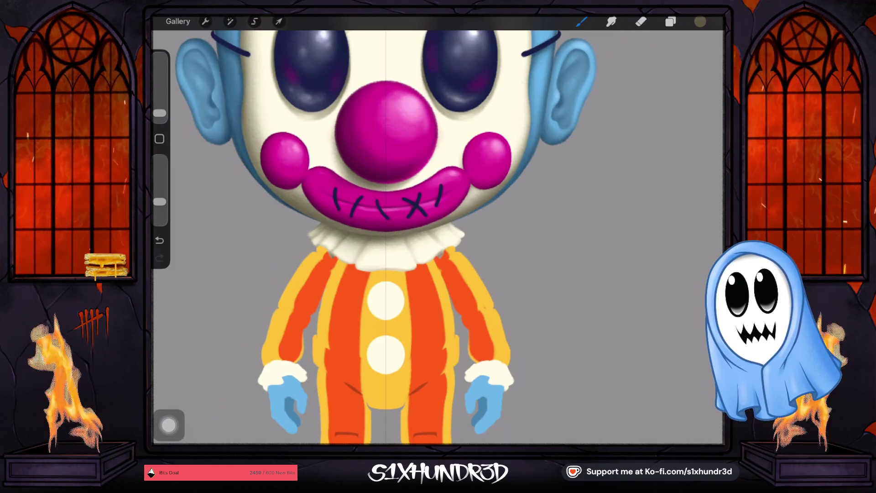
pyautogui.scroll(5, 464, 182)
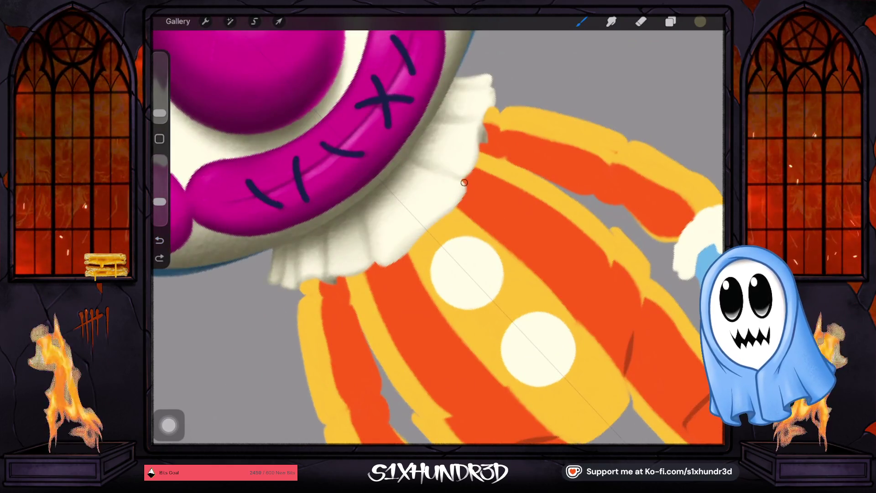
pyautogui.click(450, 217)
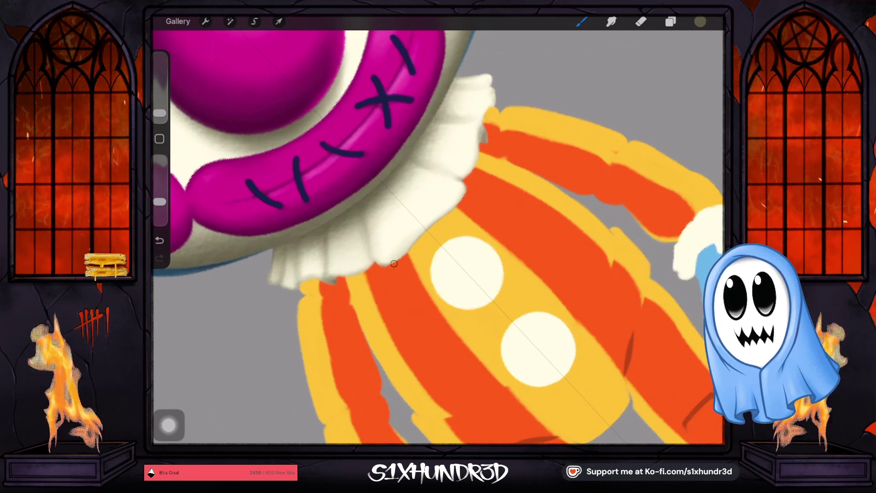
pyautogui.moveTo(159, 113); pyautogui.dragTo(159, 110)
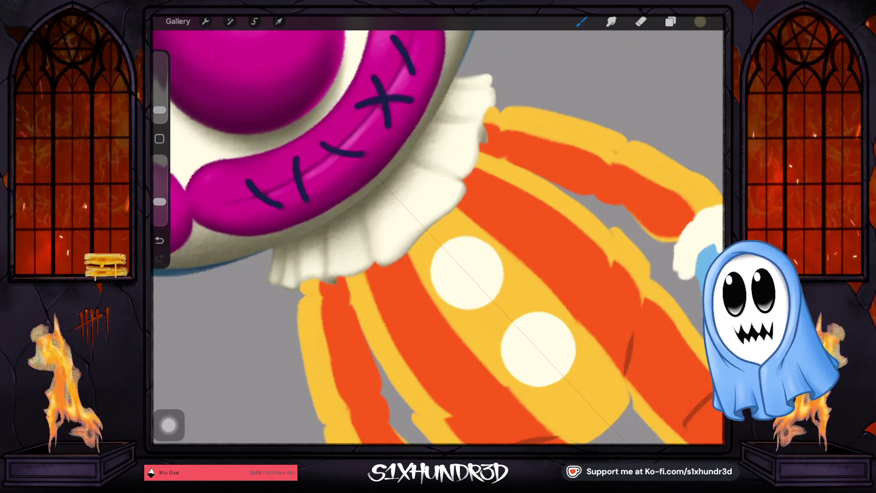
pyautogui.scroll(-3, 437, 237)
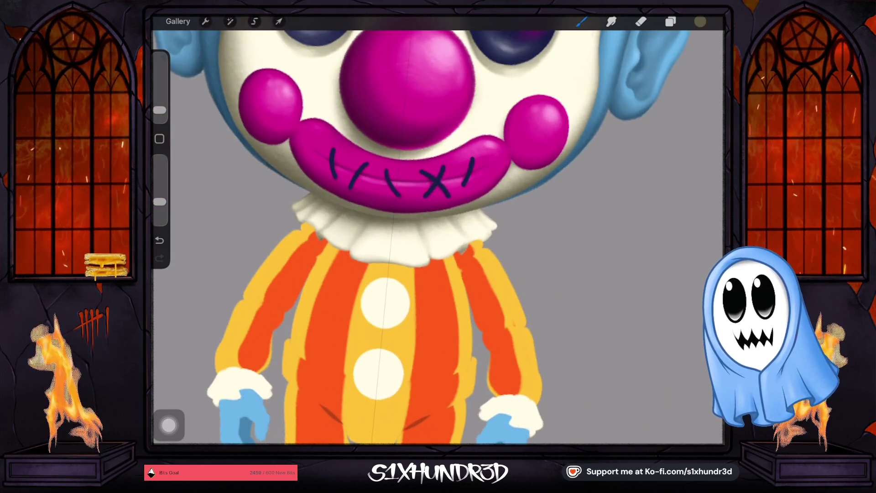
# Zoom out to see the whole clown, zoom back onto the body, and show the Layers list.
pyautogui.scroll(-5, 437, 237)
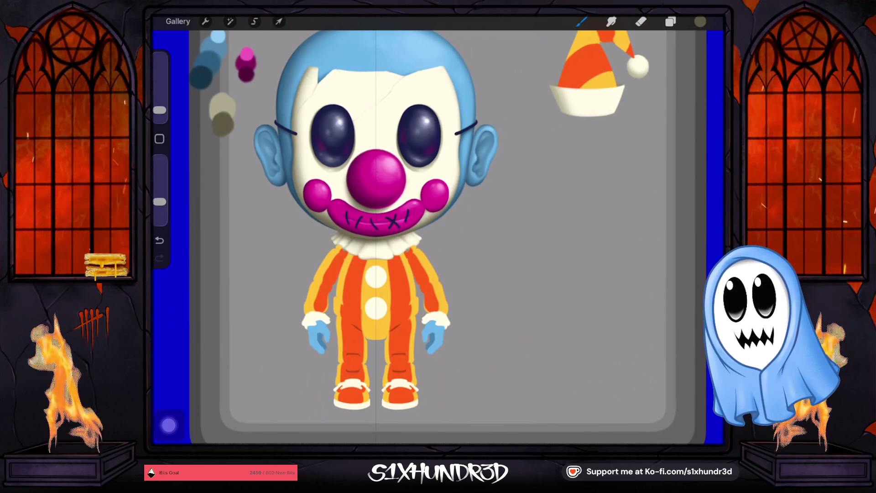
pyautogui.scroll(-1, 437, 237)
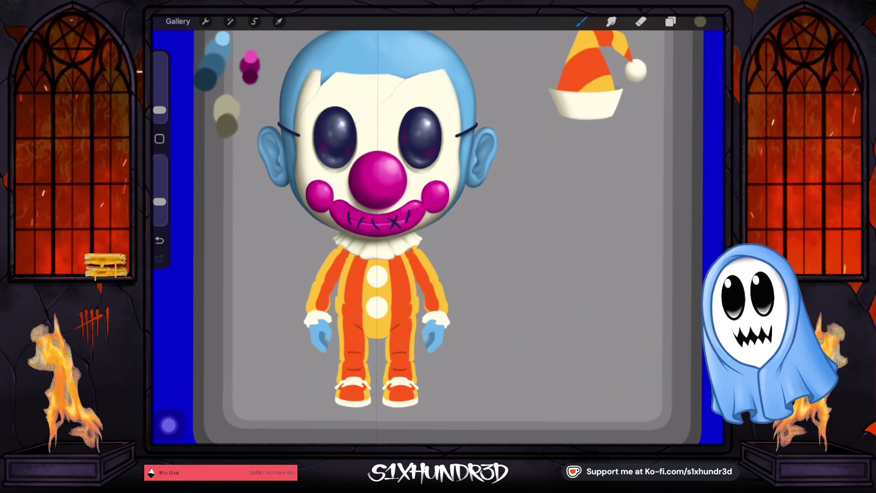
pyautogui.scroll(5, 429, 228)
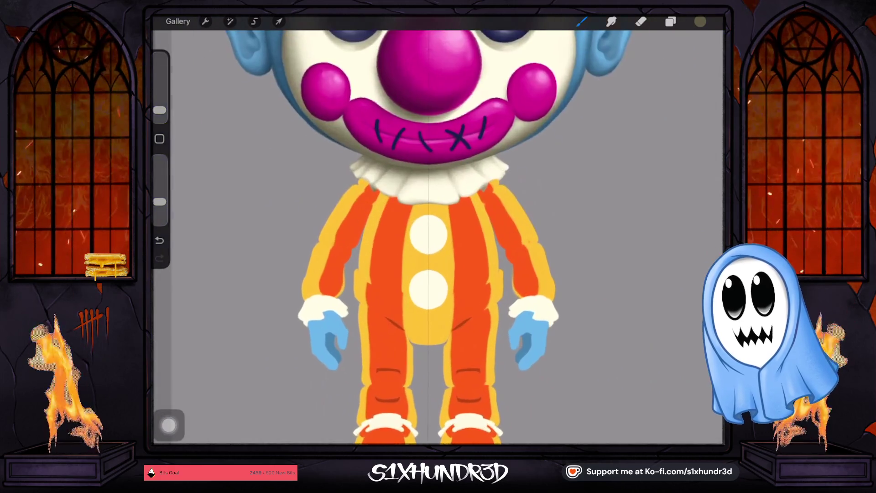
pyautogui.hscroll(2, 429, 228)
pyautogui.click(670, 22)
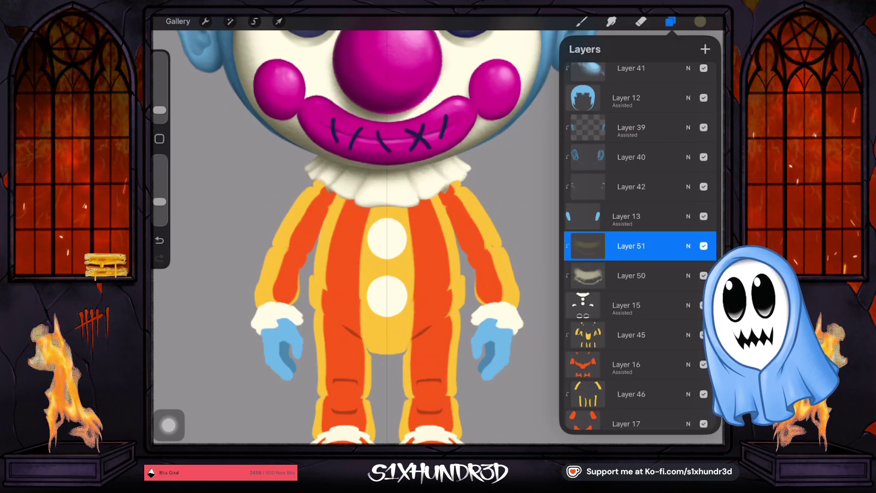
pyautogui.scroll(-5, 388, 228)
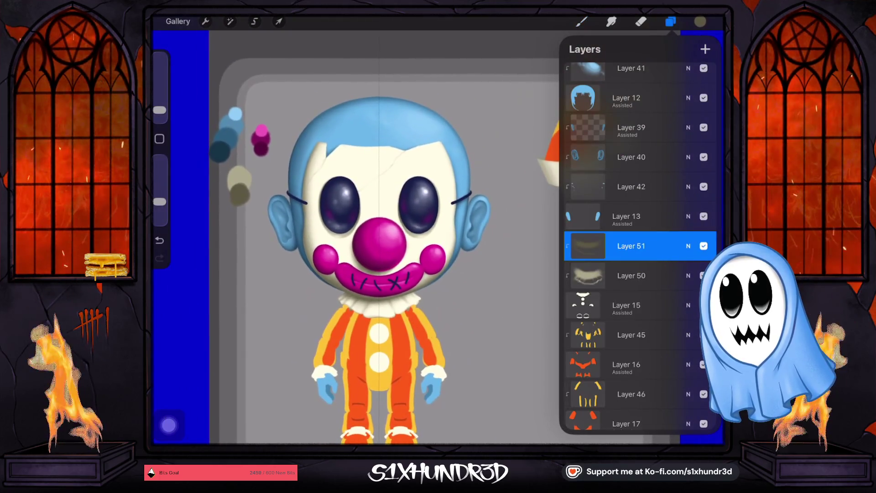
# Sample the light beige from the colour dab and select Layer 50 for painting.
pyautogui.click(240, 172)
pyautogui.moveTo(239, 172); pyautogui.dragTo(238, 176)
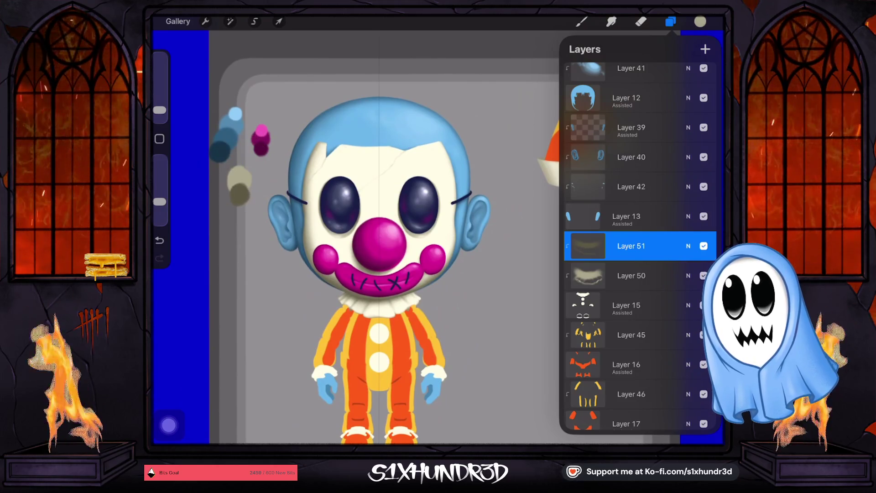
pyautogui.click(631, 275)
pyautogui.click(581, 21)
# Raise the brush opacity and size slightly and shade the cream suit buttons.
pyautogui.scroll(5, 399, 242)
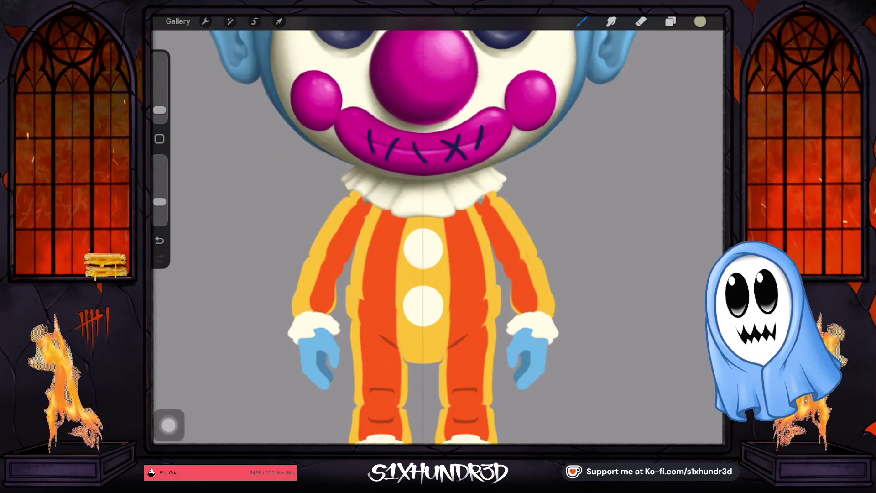
pyautogui.moveTo(160, 202); pyautogui.dragTo(159, 194)
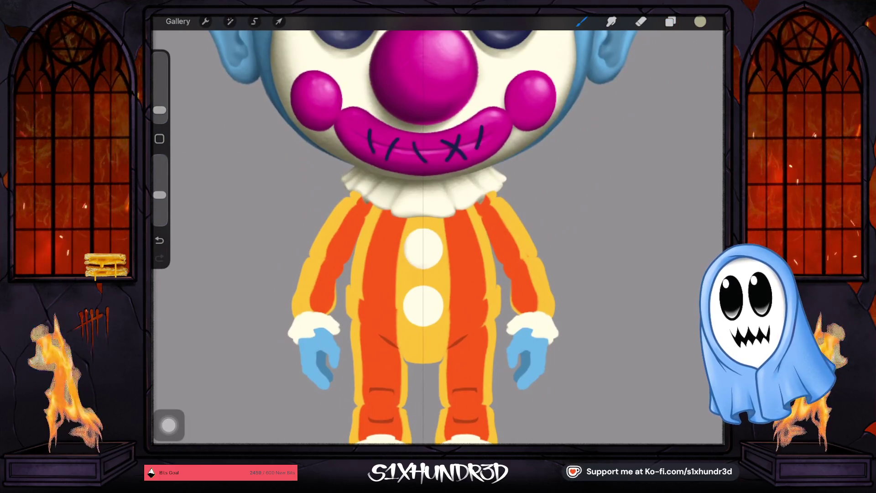
pyautogui.moveTo(159, 110); pyautogui.dragTo(159, 107)
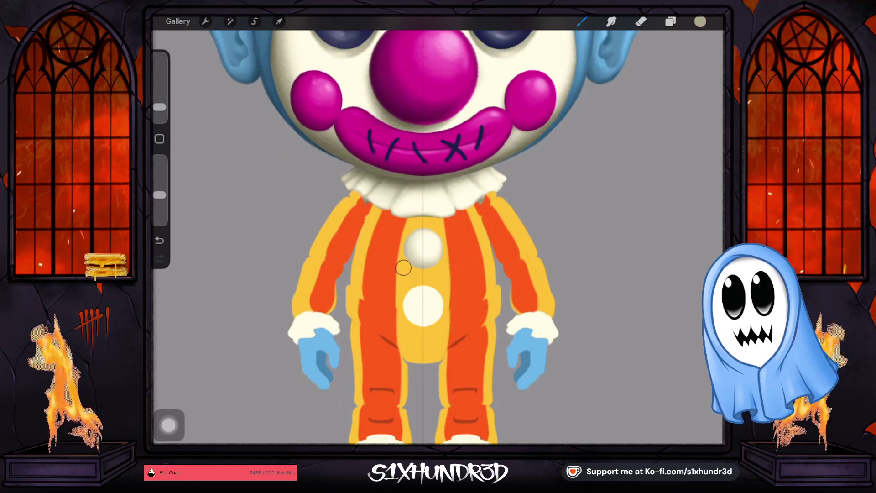
pyautogui.moveTo(398, 321)
pyautogui.mouseDown()
pyautogui.moveTo(411, 320)
pyautogui.moveTo(416, 294)
pyautogui.moveTo(407, 309)
pyautogui.moveTo(439, 323)
pyautogui.mouseUp()
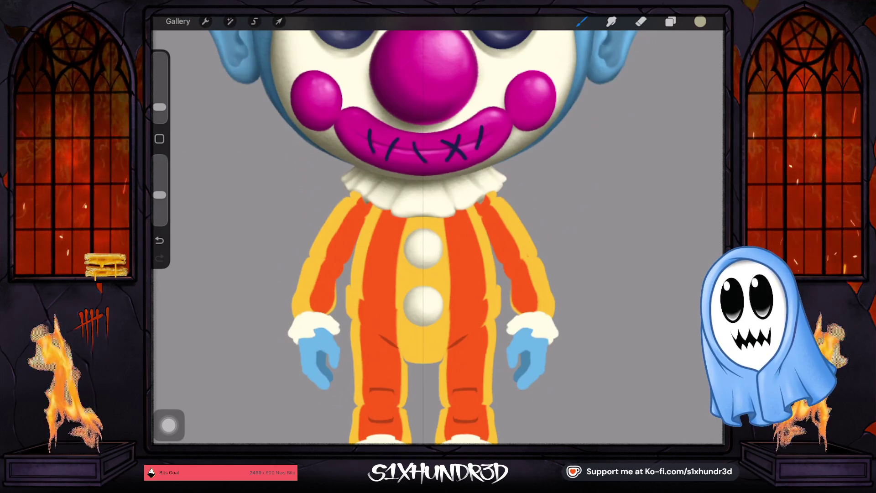
pyautogui.scroll(3, 439, 228)
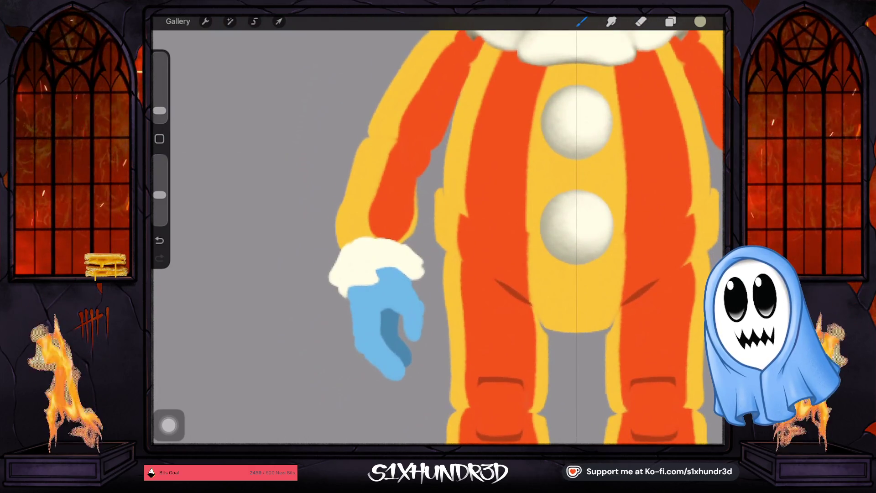
# Shape the left glove cuff's ruffles with a smaller brush, then move to the other arm.
pyautogui.moveTo(160, 111); pyautogui.dragTo(160, 114)
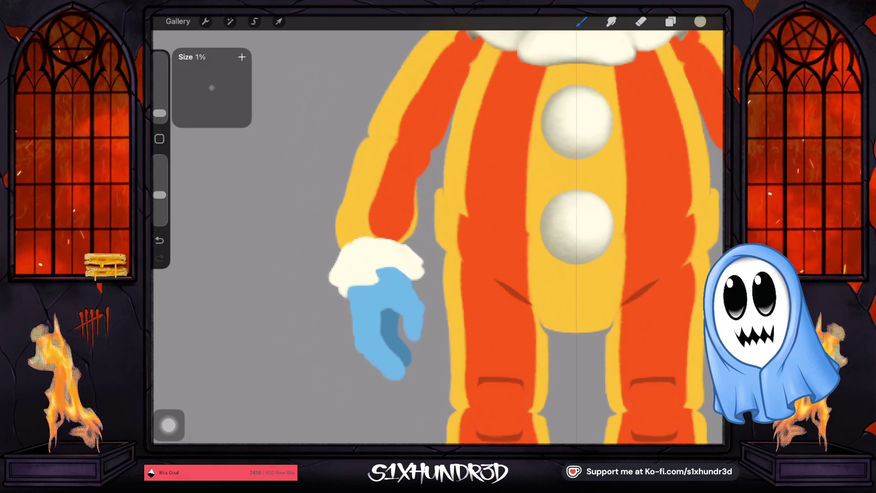
pyautogui.moveTo(422, 266); pyautogui.dragTo(423, 272)
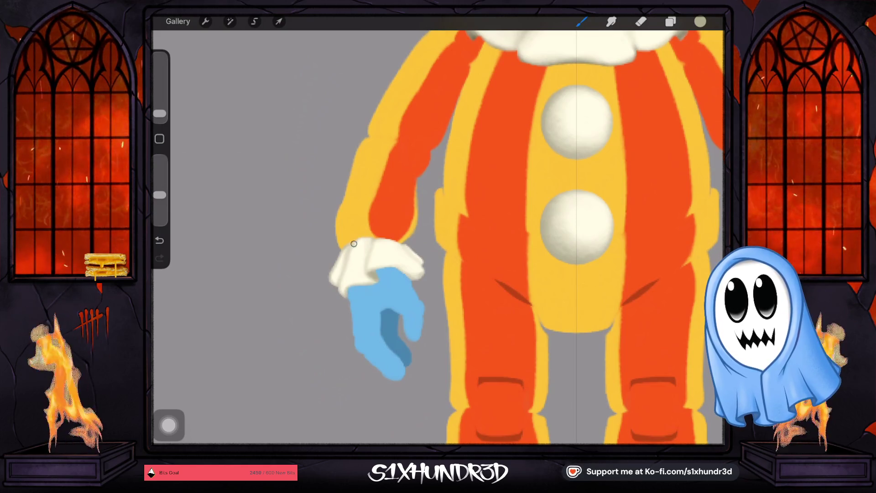
pyautogui.moveTo(159, 114); pyautogui.dragTo(160, 112)
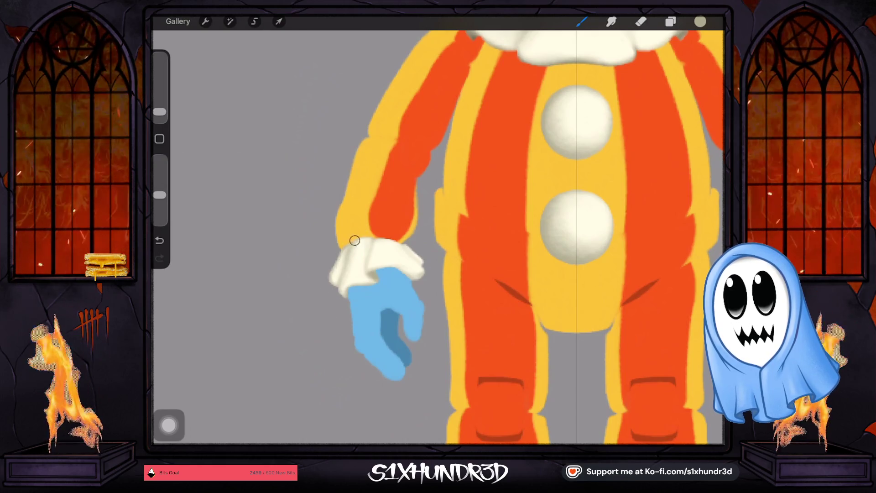
pyautogui.moveTo(548, 228); pyautogui.dragTo(251, 229)
pyautogui.moveTo(588, 226); pyautogui.dragTo(547, 228)
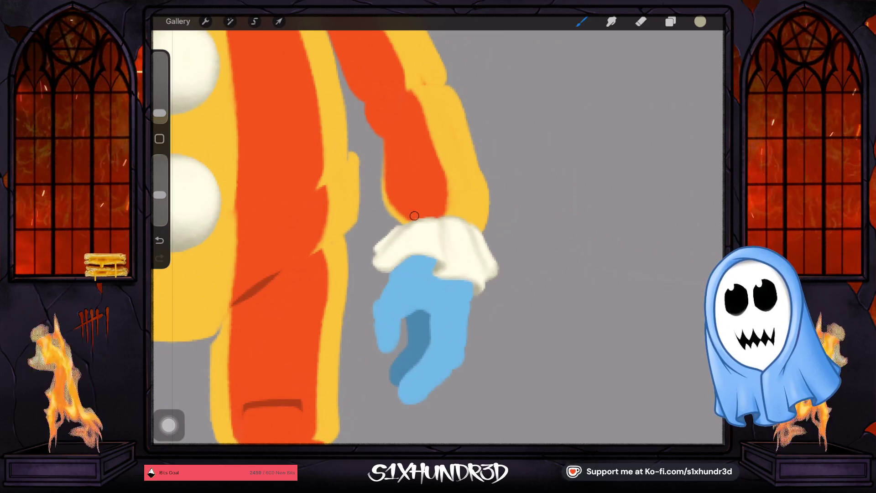
pyautogui.hscroll(-2, 319, 228)
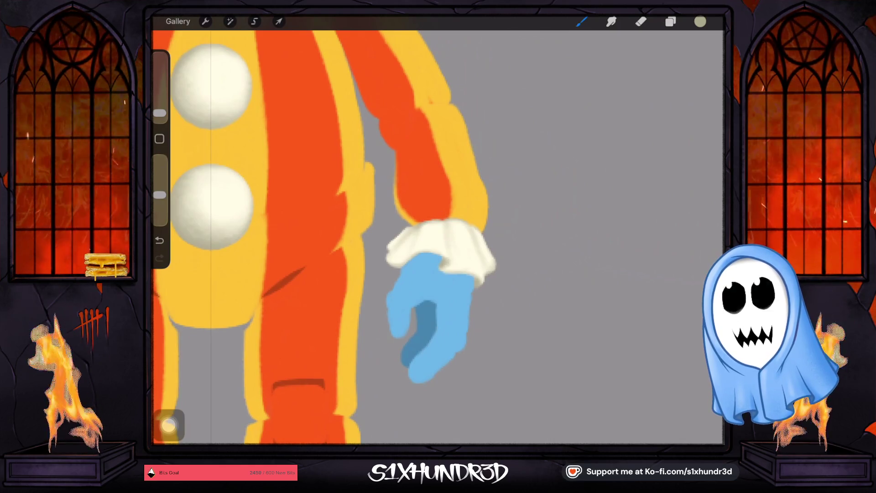
pyautogui.scroll(-3, 356, 237)
pyautogui.moveTo(160, 113); pyautogui.dragTo(160, 108)
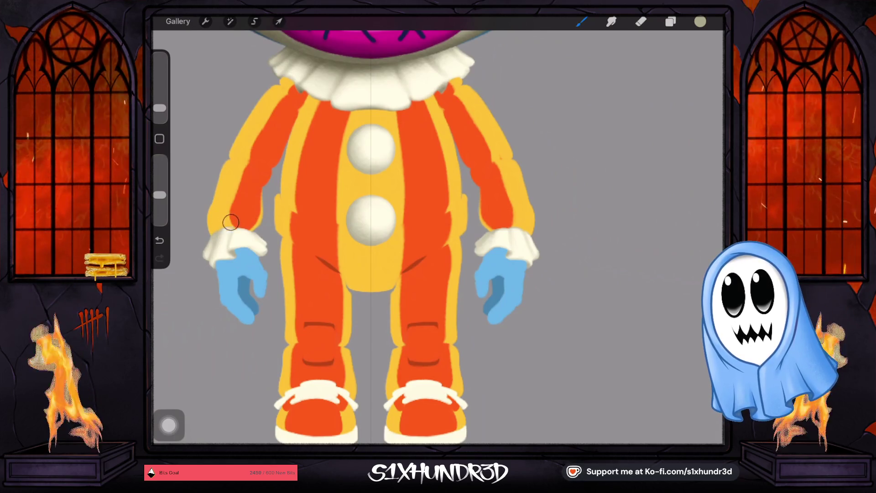
pyautogui.scroll(-3, 439, 229)
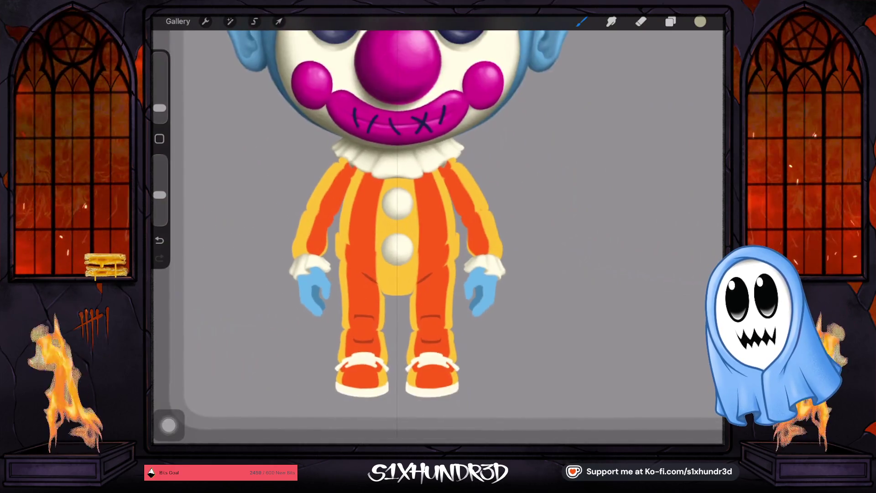
pyautogui.scroll(-3, 438, 228)
pyautogui.scroll(-2, 459, 236)
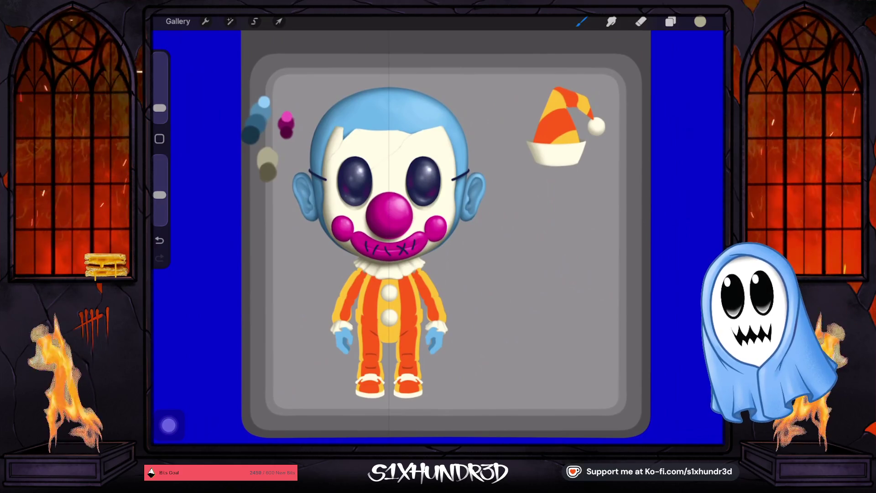
# Paint a cream line along the right shoe's sole and make the brush slightly smaller.
pyautogui.scroll(5, 396, 191)
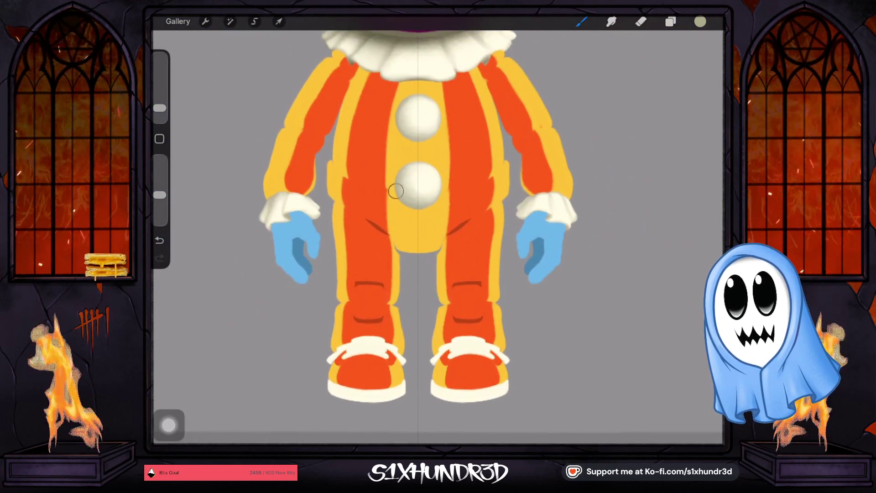
pyautogui.scroll(-2, 396, 191)
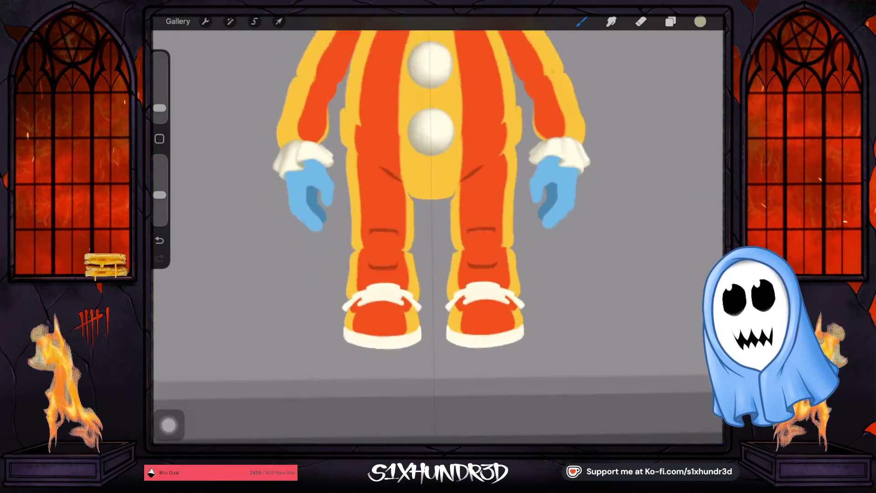
pyautogui.scroll(2, 438, 191)
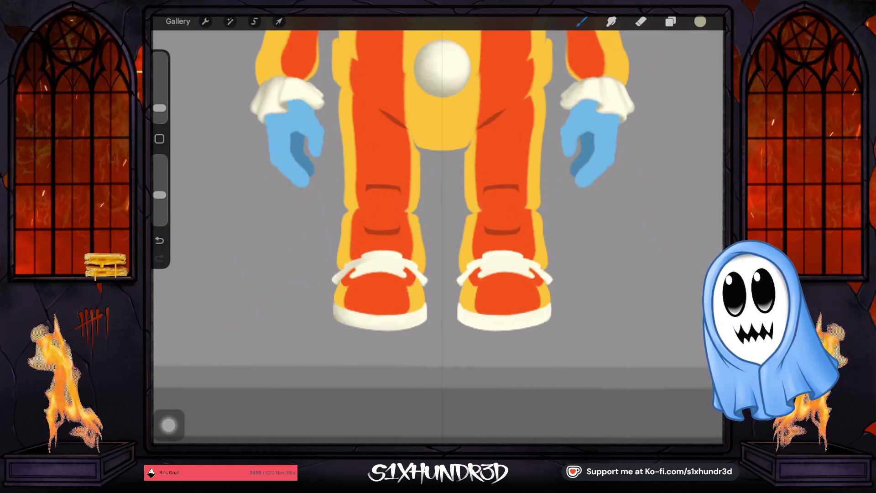
pyautogui.hotkey('ctrl', 'z')
pyautogui.hotkey('ctrl', 'shift', 'z')
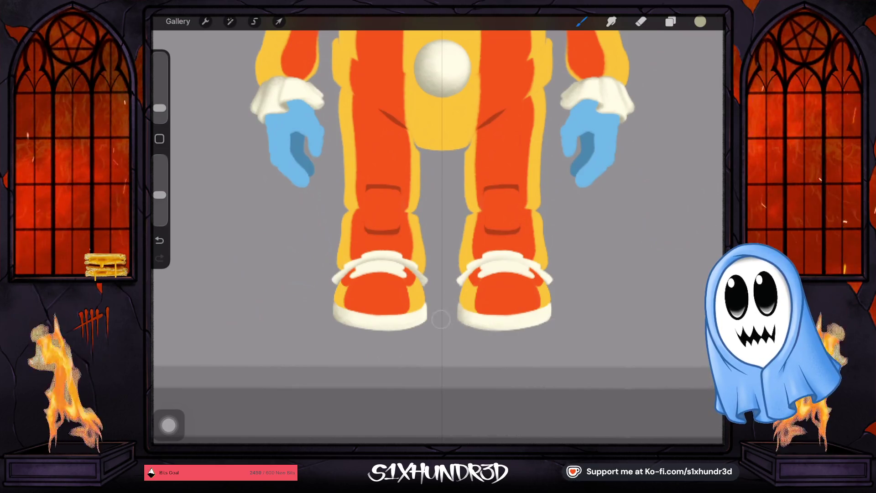
pyautogui.moveTo(523, 328); pyautogui.dragTo(480, 326)
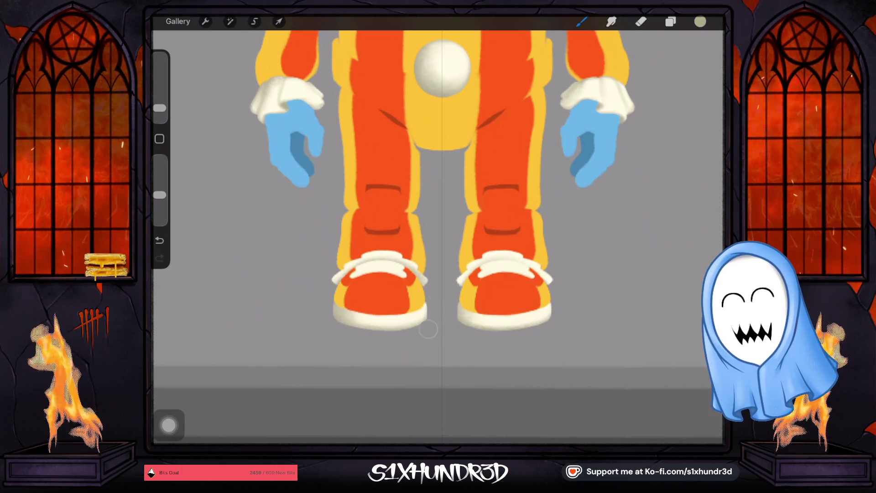
pyautogui.moveTo(159, 108); pyautogui.dragTo(159, 109)
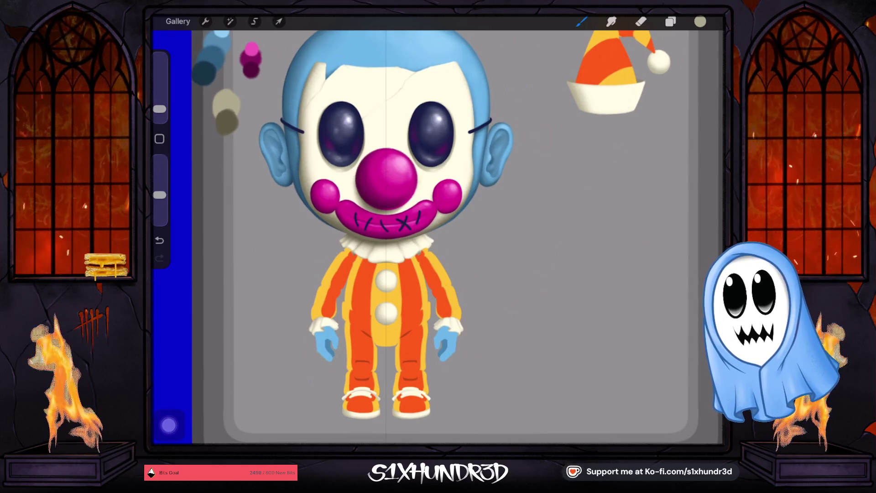
pyautogui.scroll(-1, 456, 237)
pyautogui.scroll(-2, 438, 238)
pyautogui.scroll(3, 438, 237)
pyautogui.scroll(-2, 438, 237)
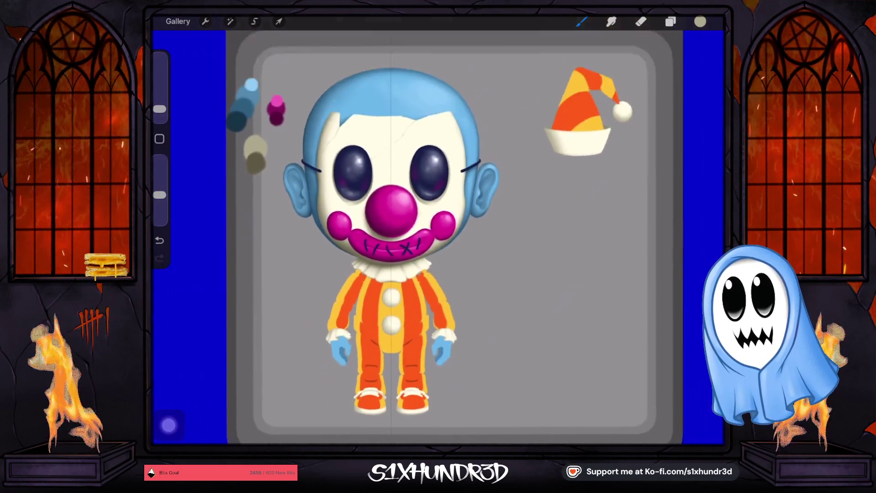
pyautogui.scroll(1, 457, 238)
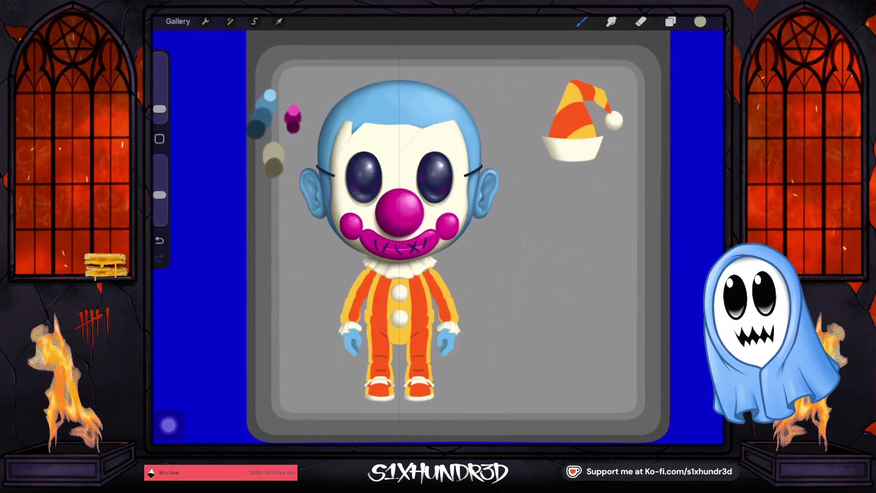
pyautogui.click(670, 22)
pyautogui.click(671, 22)
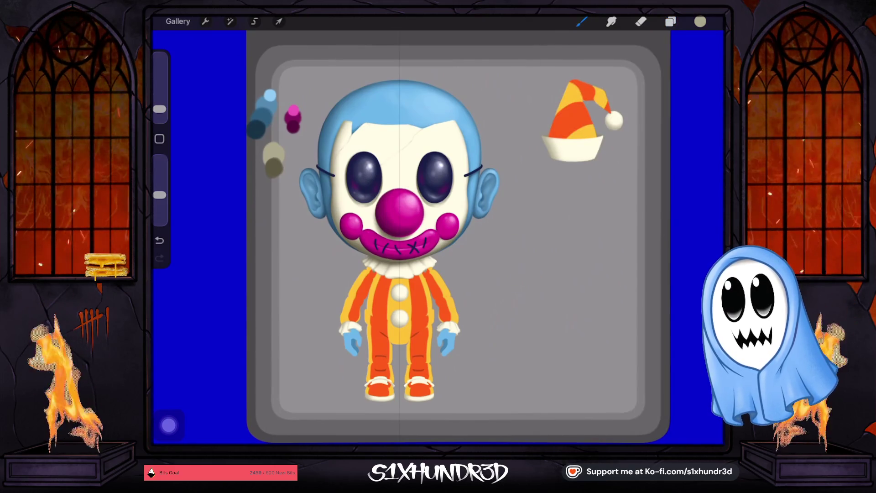
pyautogui.scroll(5, 439, 237)
pyautogui.scroll(-2, 356, 237)
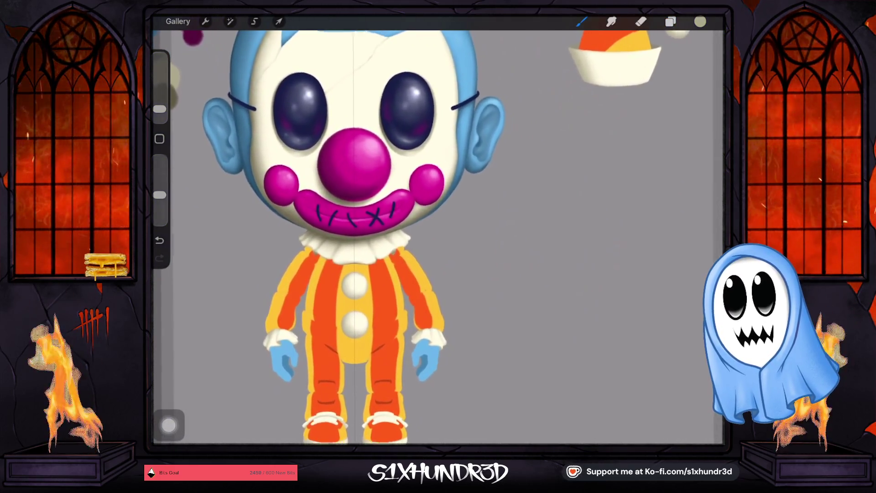
# Add a new Layer 52 above suit Layer 45 and clip it to the suit.
pyautogui.click(670, 21)
pyautogui.scroll(-5, 639, 247)
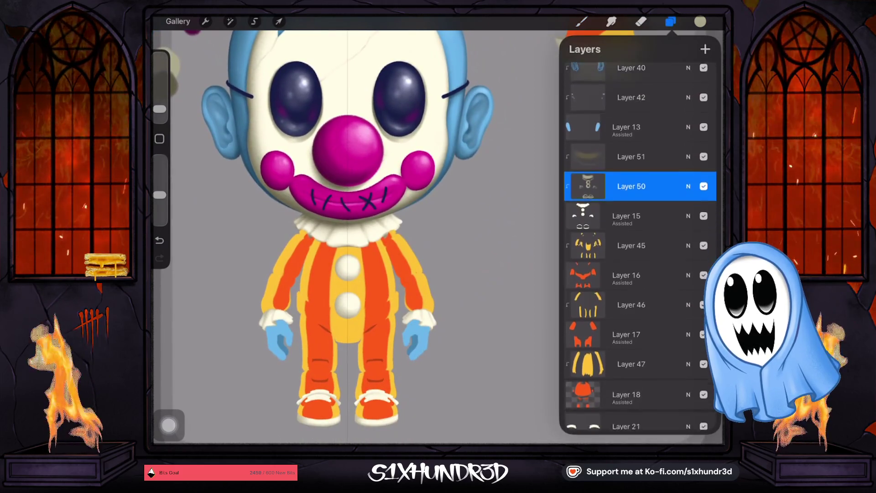
pyautogui.click(631, 189)
pyautogui.click(704, 189)
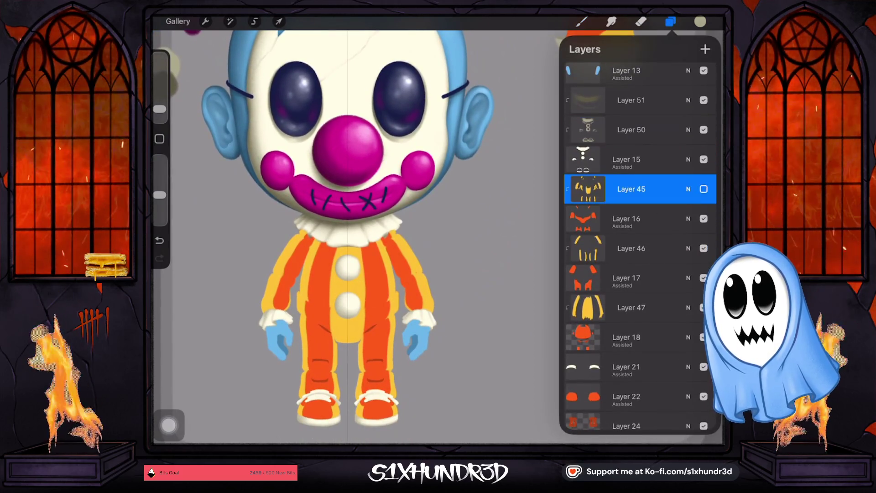
pyautogui.click(704, 189)
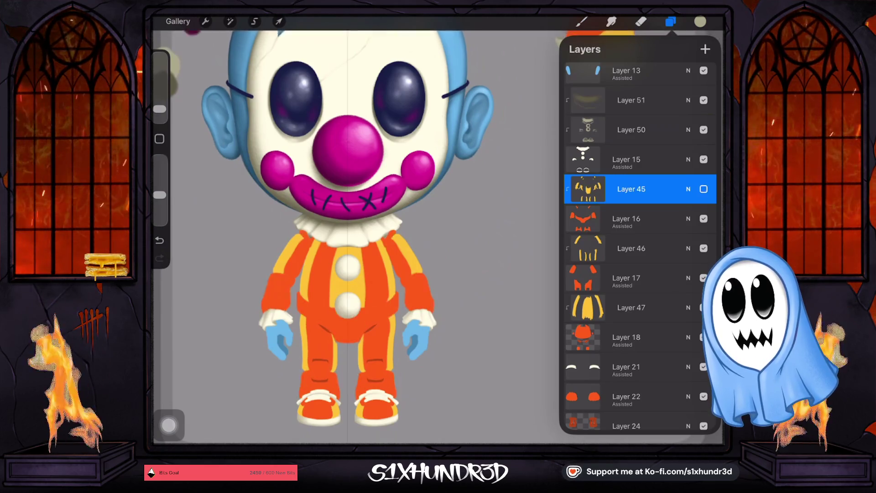
pyautogui.click(705, 48)
pyautogui.click(626, 189)
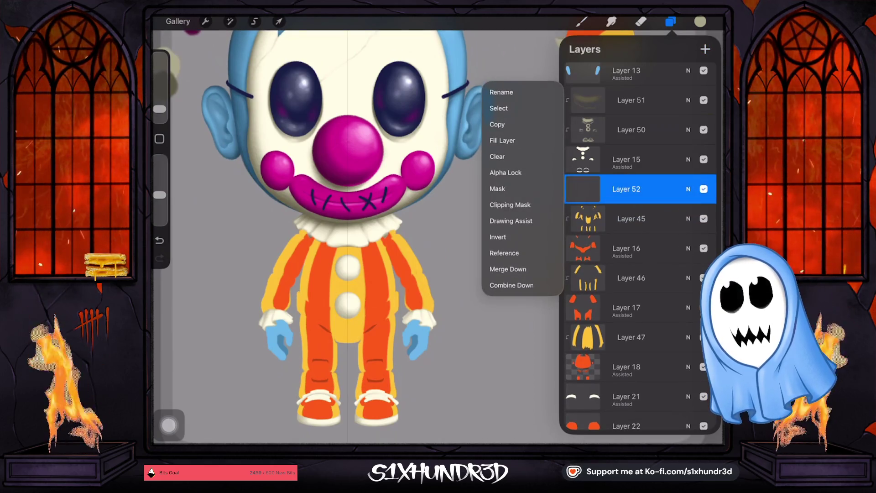
pyautogui.click(510, 205)
pyautogui.click(631, 189)
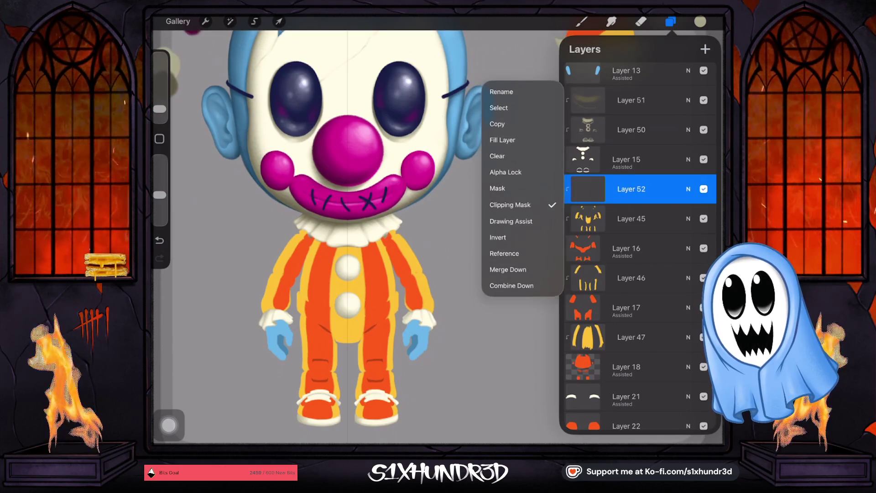
pyautogui.click(631, 189)
# Set Layer 52 to Multiply blend mode at about 67% opacity.
pyautogui.click(688, 189)
pyautogui.scroll(3, 634, 333)
pyautogui.click(580, 311)
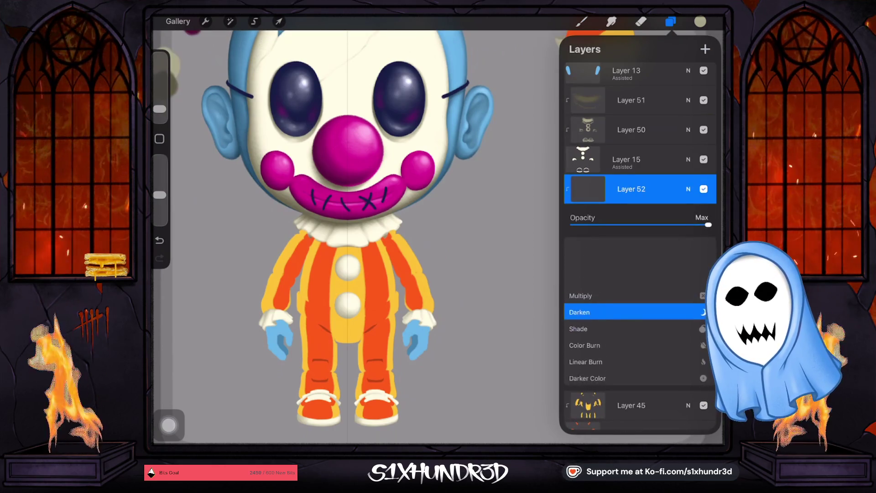
pyautogui.click(581, 294)
pyautogui.moveTo(708, 225); pyautogui.dragTo(666, 224)
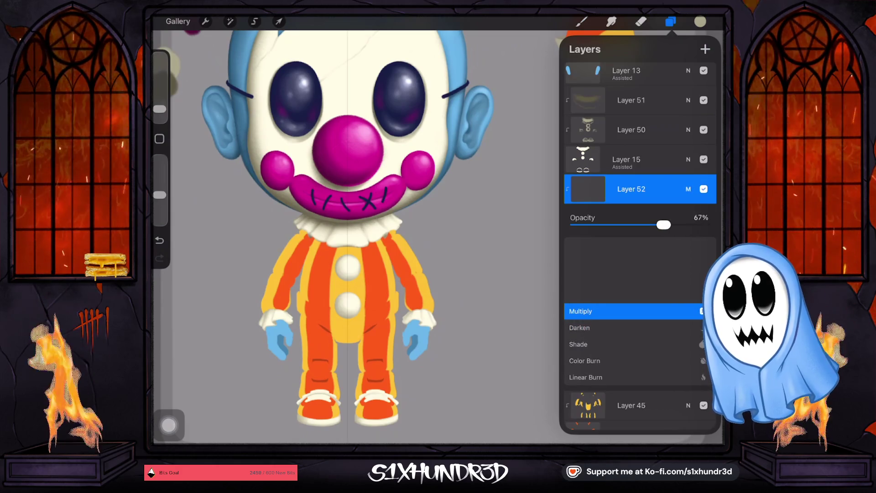
pyautogui.moveTo(657, 225); pyautogui.dragTo(654, 225)
pyautogui.click(688, 189)
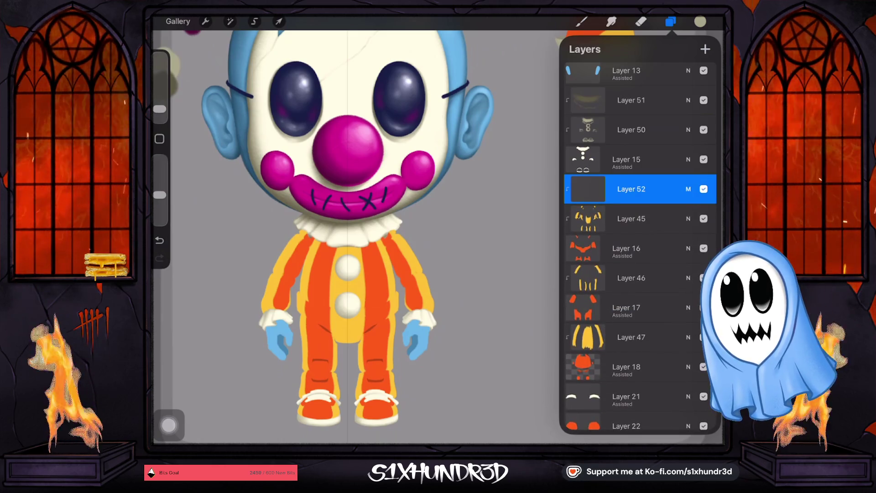
# Sample the sleeve yellow, deepen it to orange, and shade the sleeve cuff.
pyautogui.click(267, 289)
pyautogui.click(700, 22)
pyautogui.moveTo(650, 78)
pyautogui.mouseDown()
pyautogui.moveTo(666, 83)
pyautogui.moveTo(667, 116)
pyautogui.mouseUp()
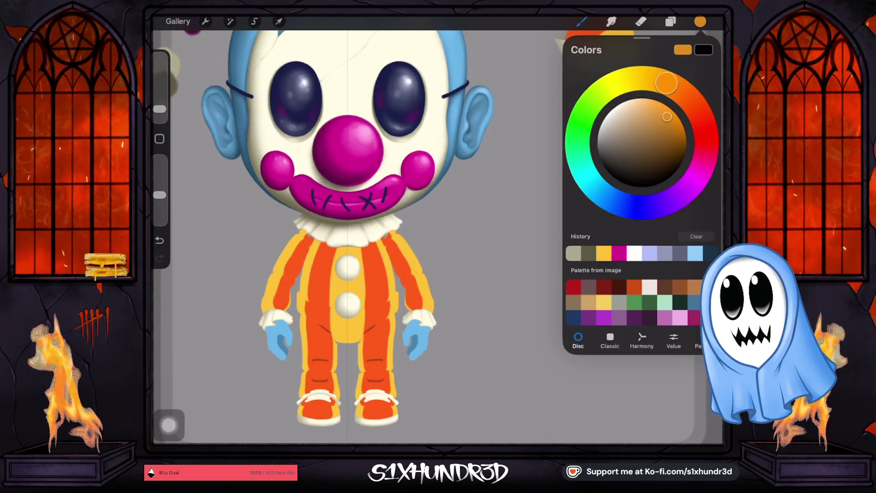
pyautogui.moveTo(266, 313); pyautogui.dragTo(264, 314)
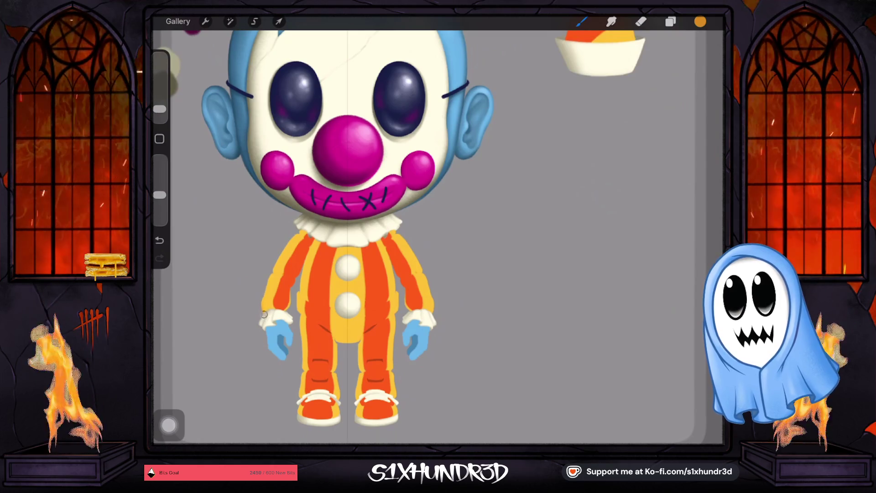
pyautogui.moveTo(160, 195); pyautogui.dragTo(160, 189)
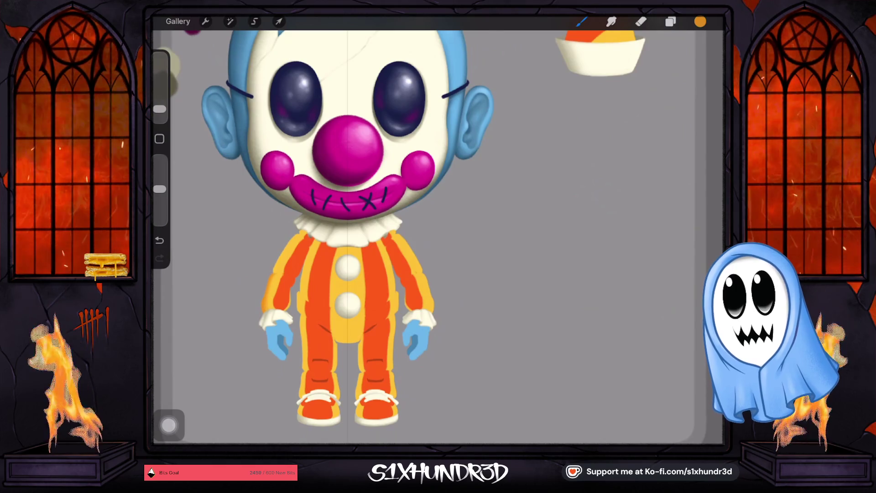
pyautogui.scroll(5, 447, 231)
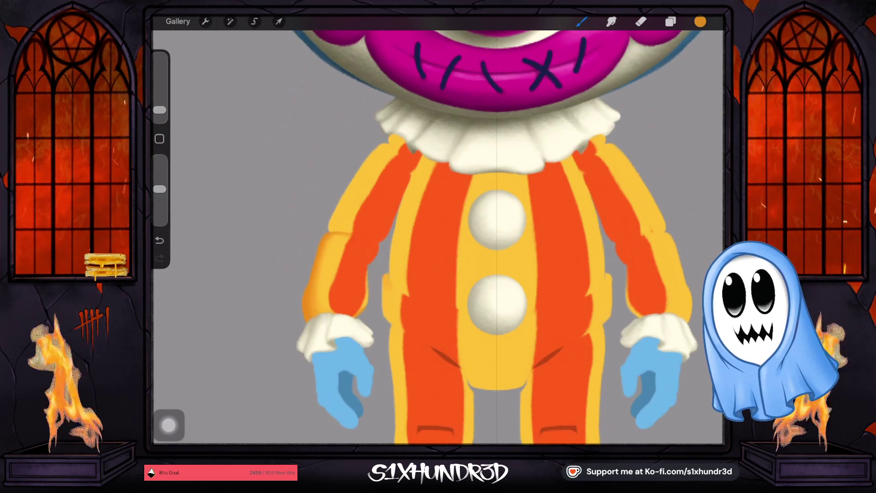
# Shade the left edge of the torso in orange, briefly toggling the eraser.
pyautogui.moveTo(384, 317); pyautogui.dragTo(383, 275)
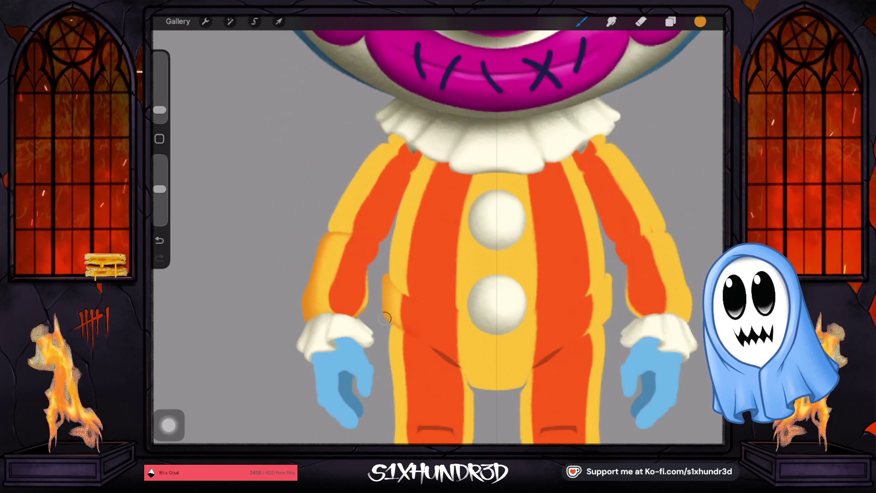
pyautogui.scroll(-3, 484, 228)
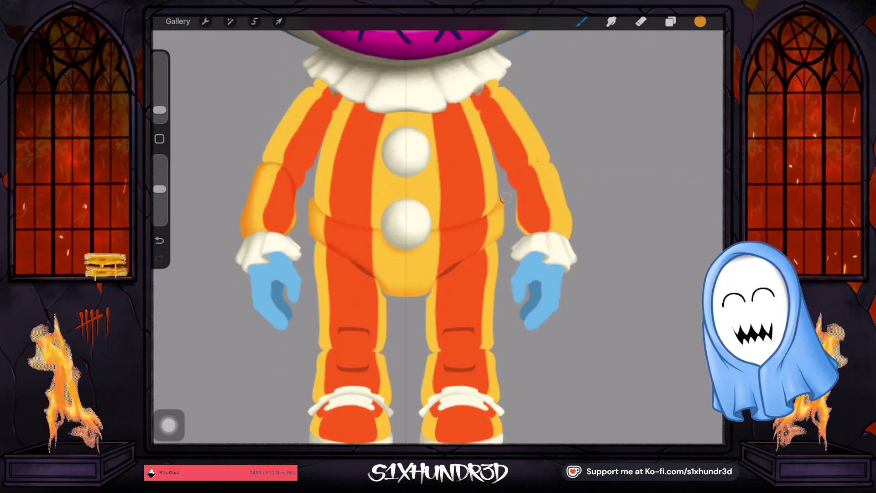
pyautogui.click(641, 21)
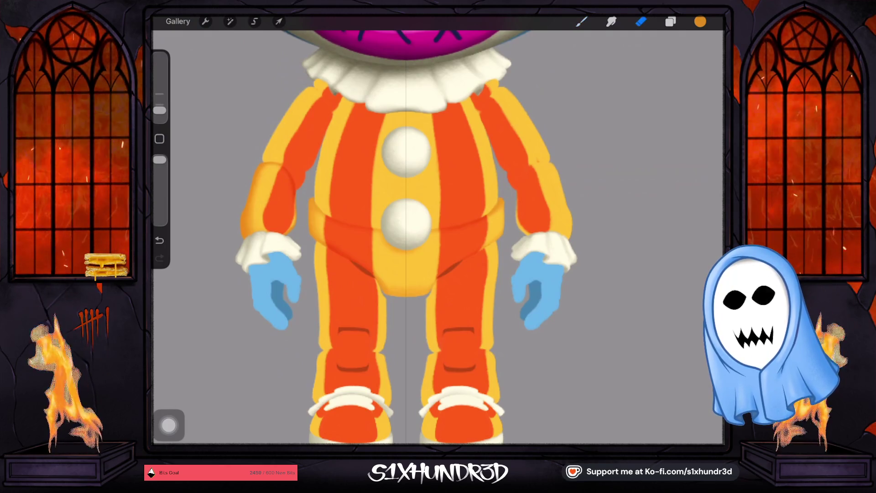
pyautogui.click(581, 21)
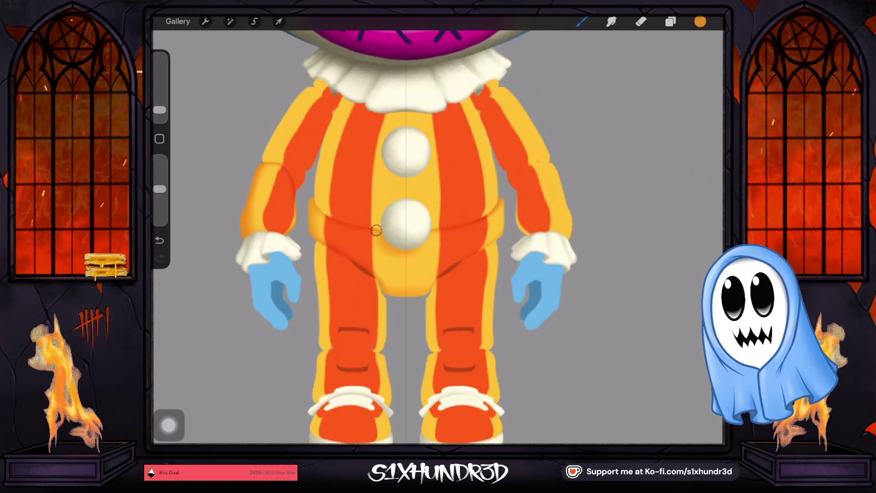
pyautogui.click(670, 21)
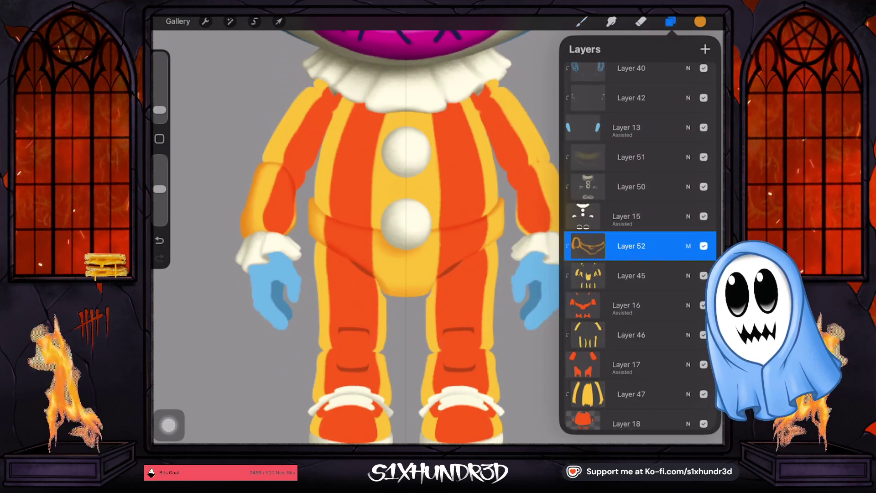
# Paint multiply shadows on Layer 52 down the striped legs and around the shoes.
pyautogui.click(581, 21)
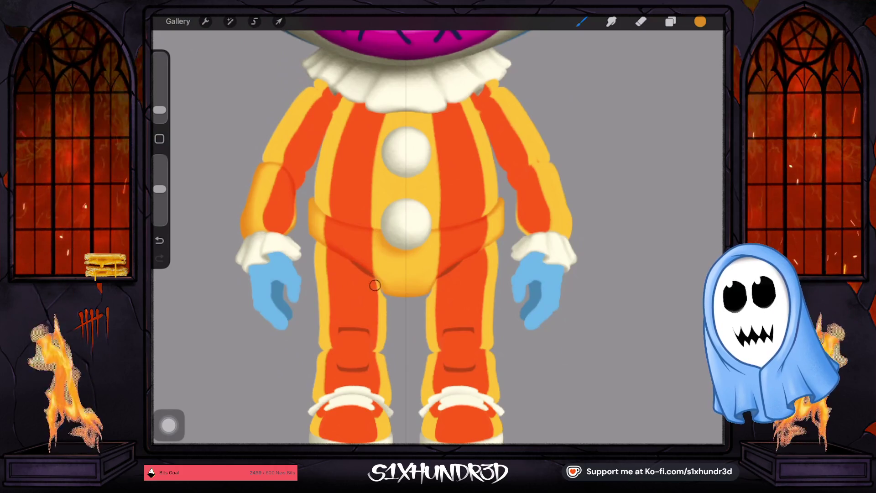
pyautogui.scroll(-5, 438, 238)
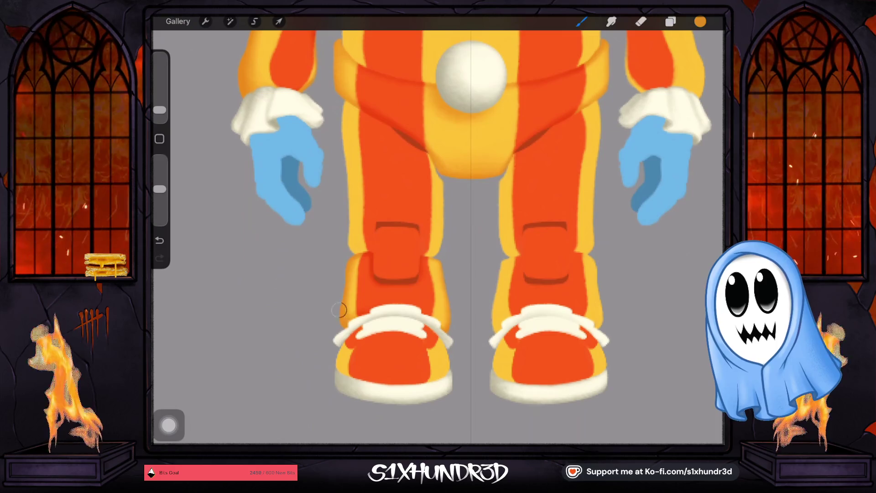
pyautogui.hscroll(5, 438, 228)
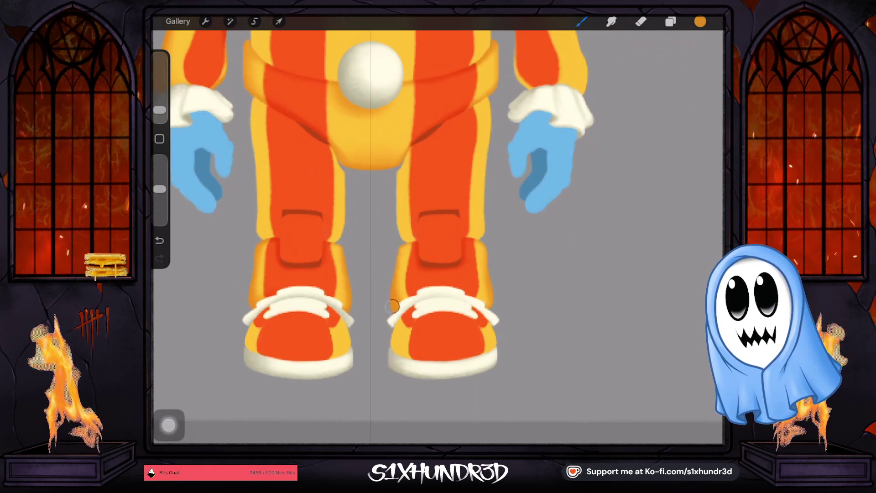
pyautogui.scroll(-3, 438, 219)
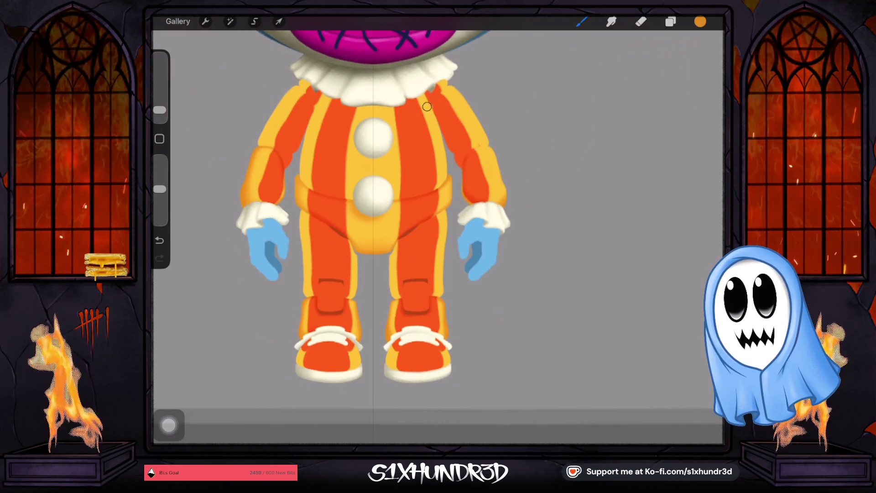
pyautogui.scroll(5, 437, 225)
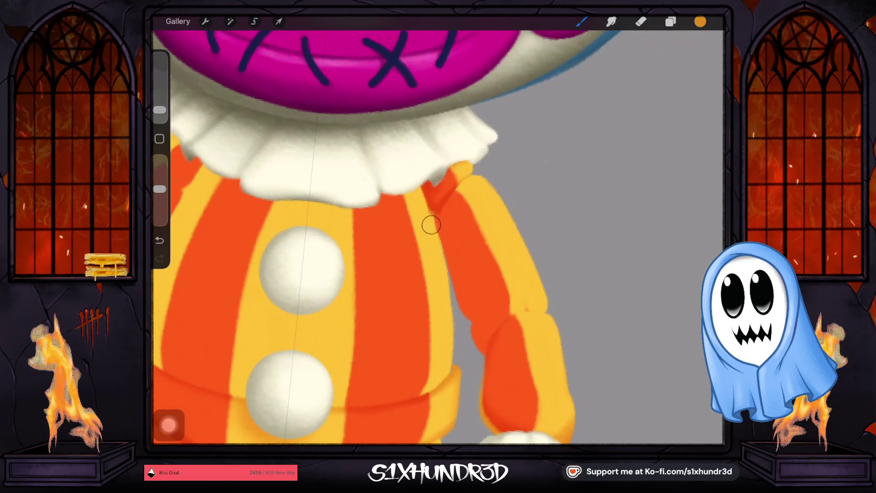
# Brush shadows on the shoulders beneath the ruffled collar and show the Layers list.
pyautogui.scroll(-5, 454, 190)
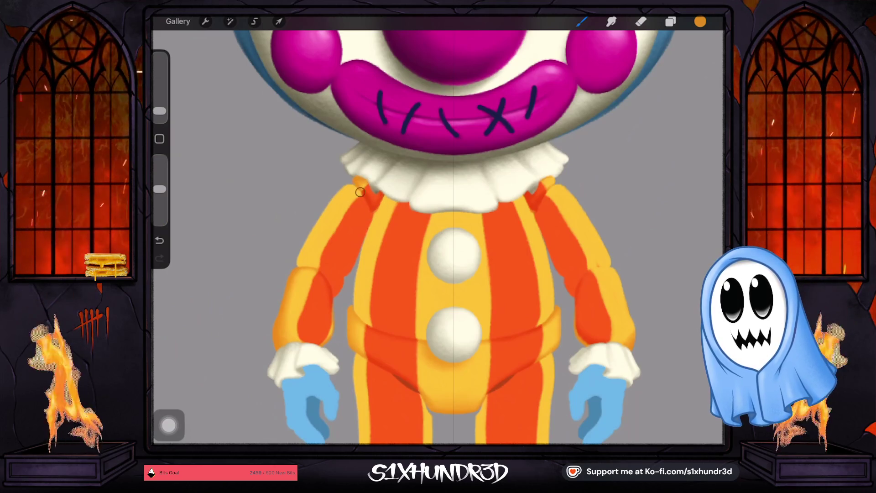
pyautogui.scroll(-3, 439, 237)
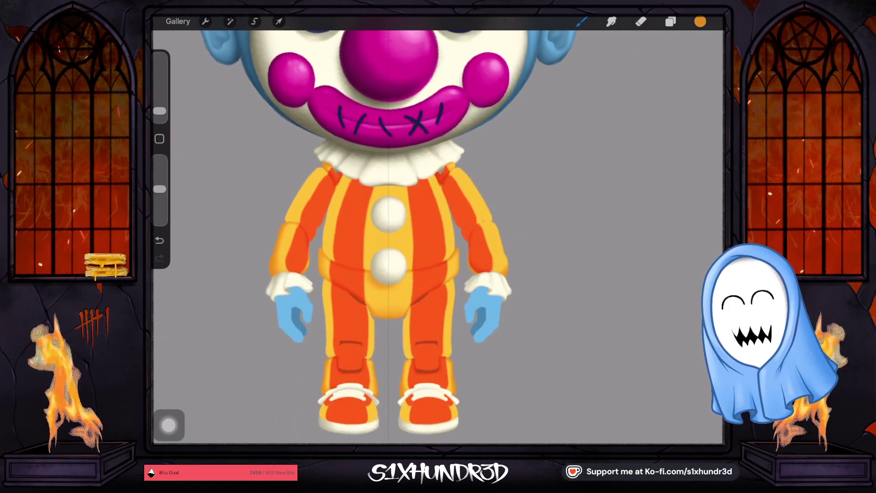
pyautogui.click(670, 22)
pyautogui.scroll(-1, 639, 247)
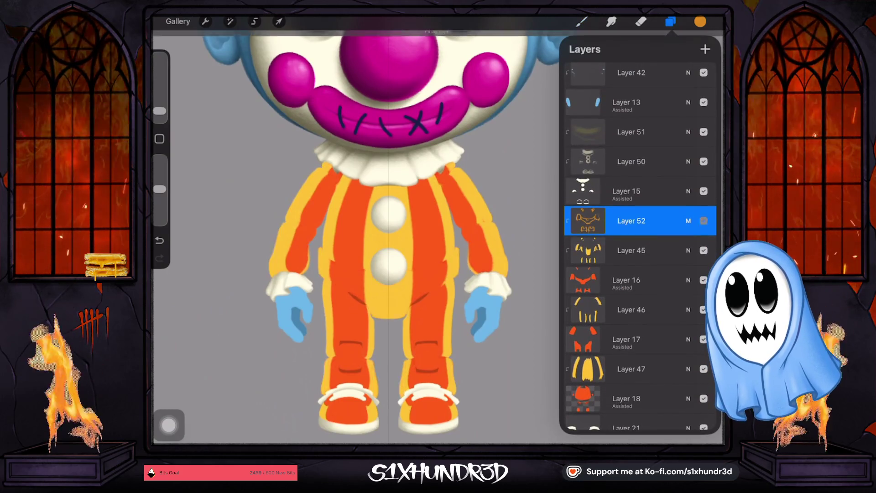
# Add a new shading layer above Layer 46 and set it to Multiply with lowered opacity.
pyautogui.click(631, 250)
pyautogui.scroll(-1, 639, 247)
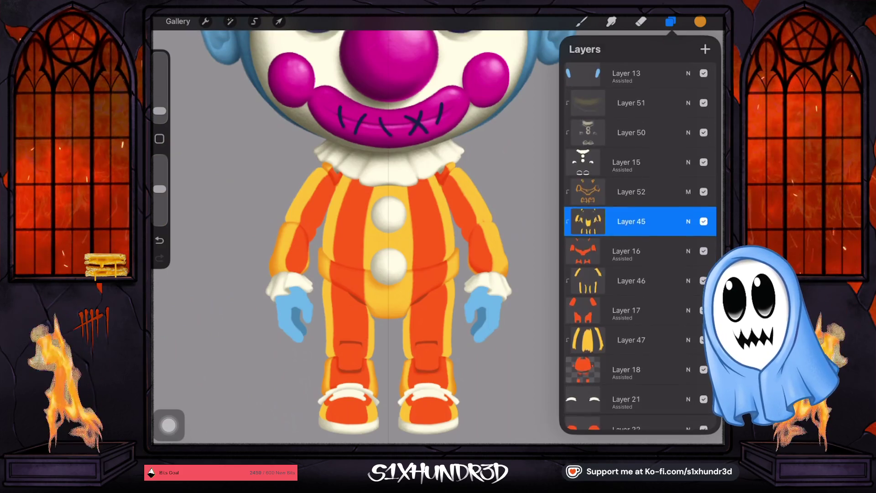
pyautogui.click(631, 282)
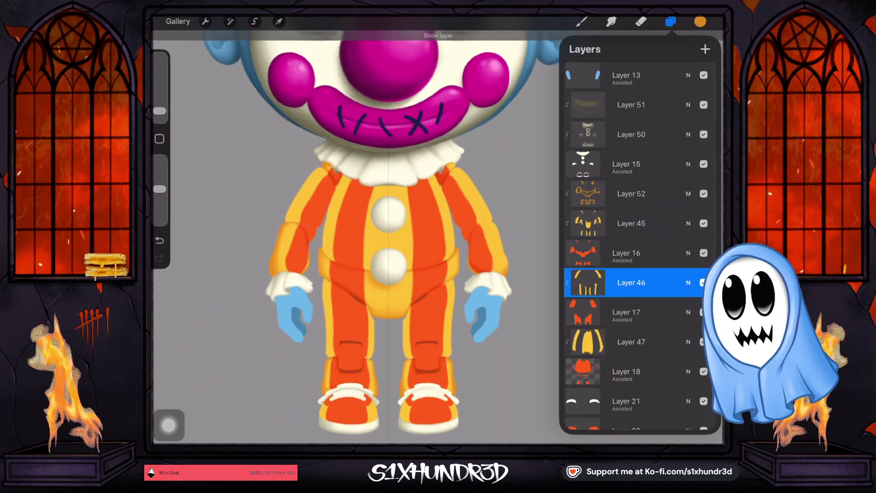
pyautogui.click(705, 48)
pyautogui.click(688, 283)
pyautogui.scroll(3, 634, 365)
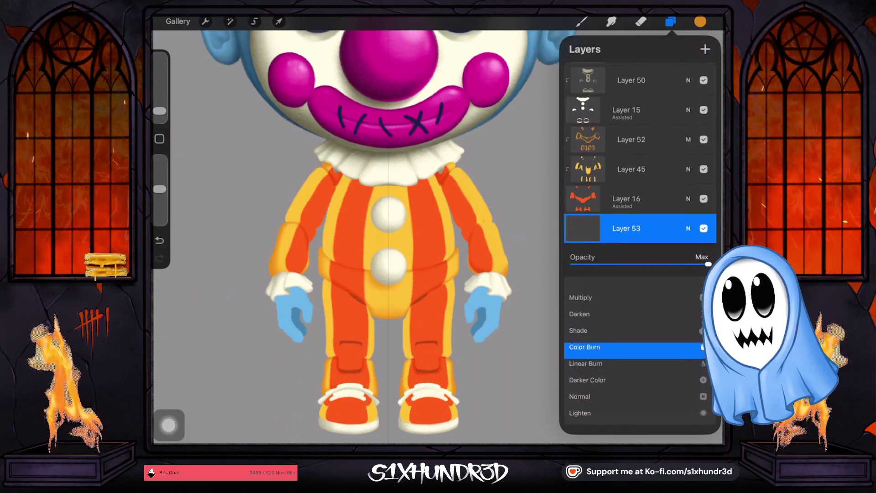
pyautogui.click(580, 319)
pyautogui.moveTo(708, 264); pyautogui.dragTo(676, 264)
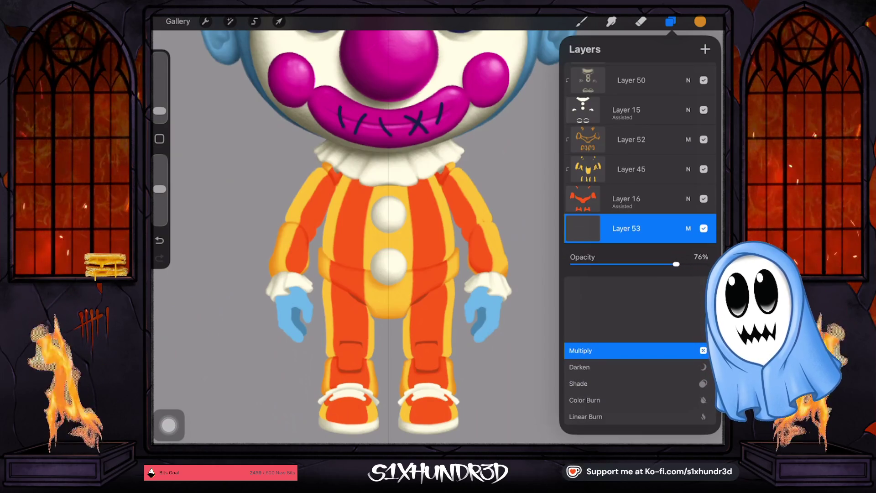
pyautogui.click(688, 229)
# Compare Layer 52's blend settings, then fine-tune Layer 53's opacity to 62%.
pyautogui.click(631, 139)
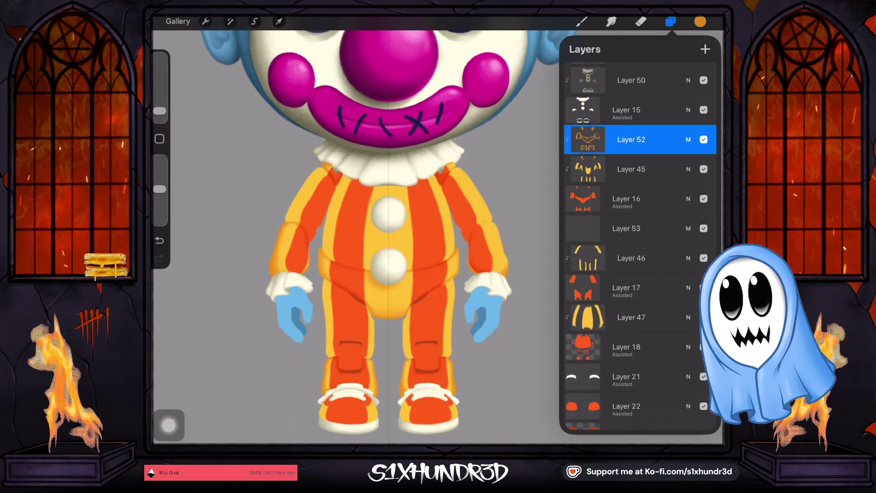
pyautogui.click(689, 139)
pyautogui.click(688, 139)
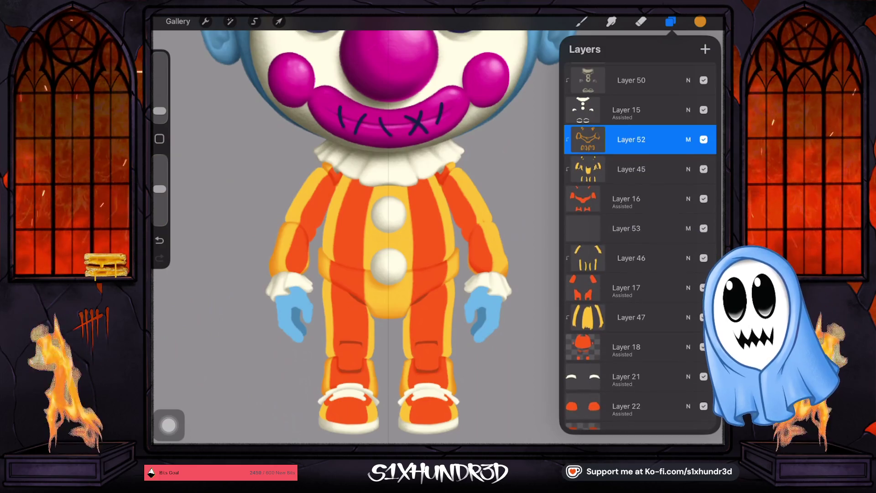
pyautogui.click(627, 229)
pyautogui.click(688, 229)
pyautogui.moveTo(674, 263); pyautogui.dragTo(644, 264)
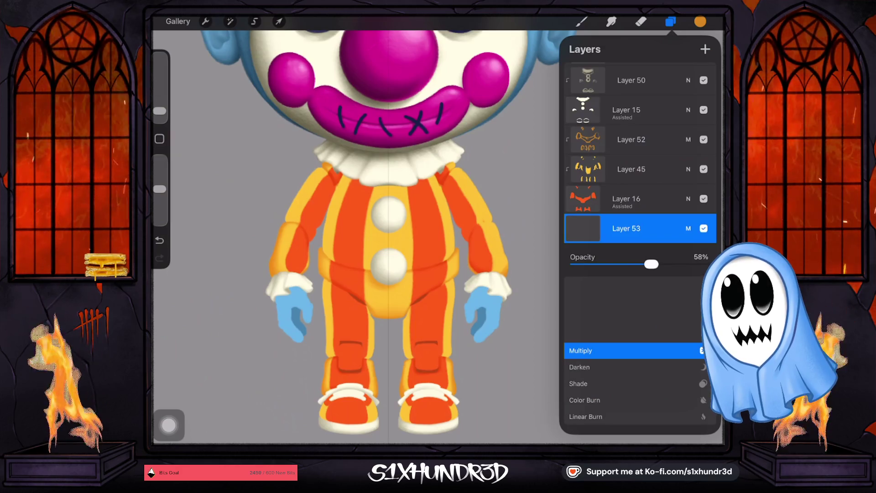
pyautogui.moveTo(654, 264); pyautogui.dragTo(655, 264)
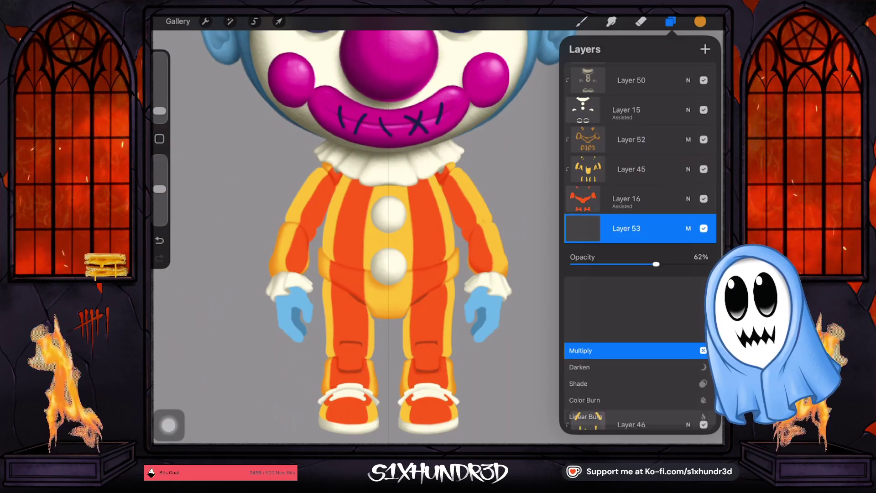
pyautogui.click(689, 228)
# Enlarge the brush slightly and clip Layer 53 to the suit layer below.
pyautogui.click(582, 21)
pyautogui.moveTo(159, 111); pyautogui.dragTo(160, 108)
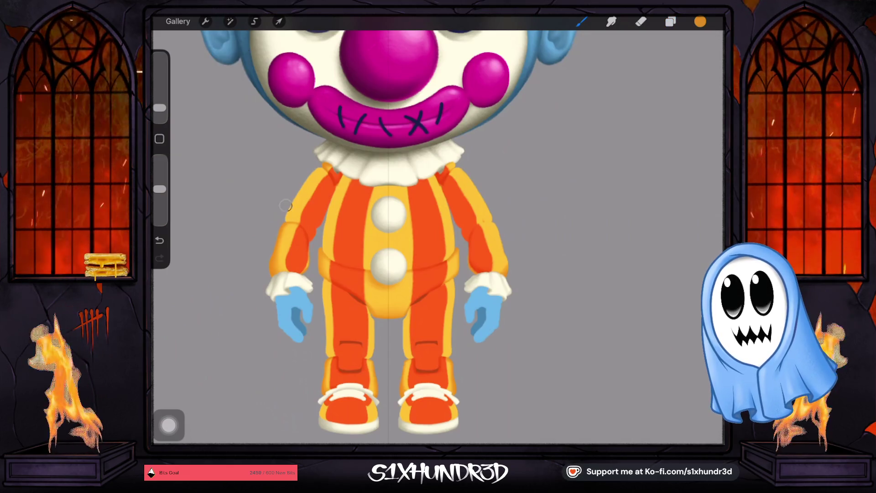
pyautogui.click(670, 21)
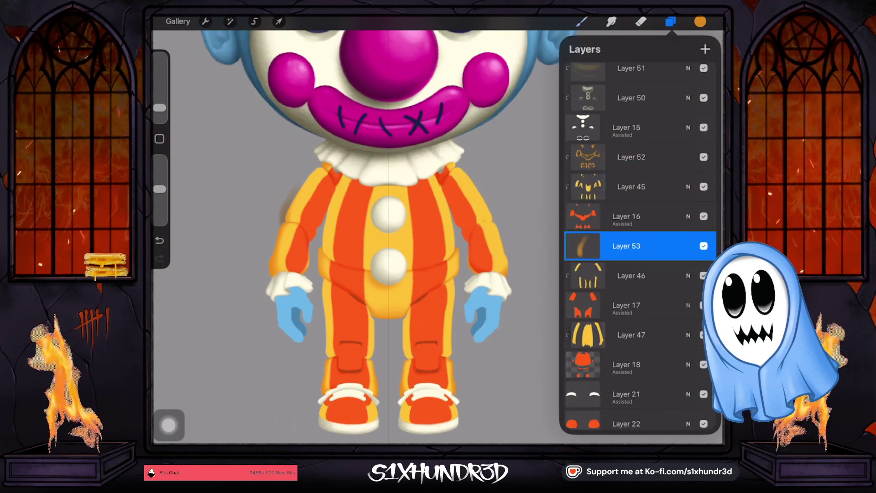
pyautogui.click(630, 246)
pyautogui.click(630, 246)
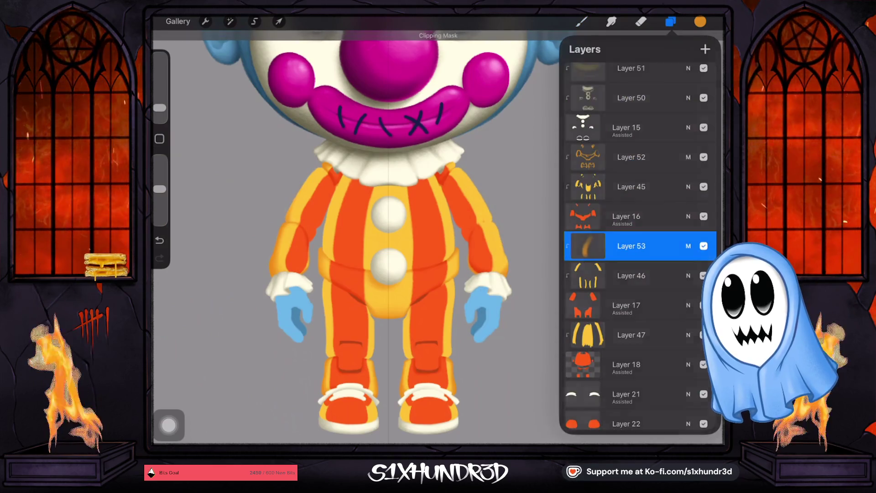
pyautogui.click(286, 220)
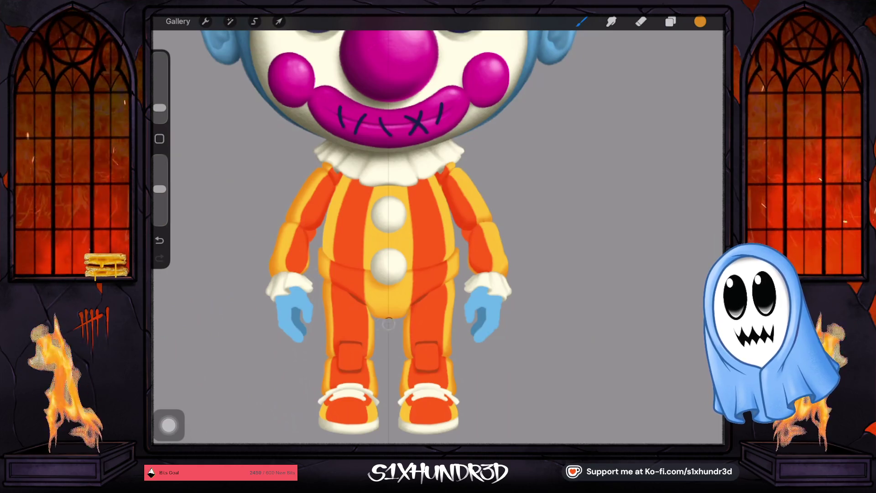
# Make Layer 52 the active layer.
pyautogui.click(670, 22)
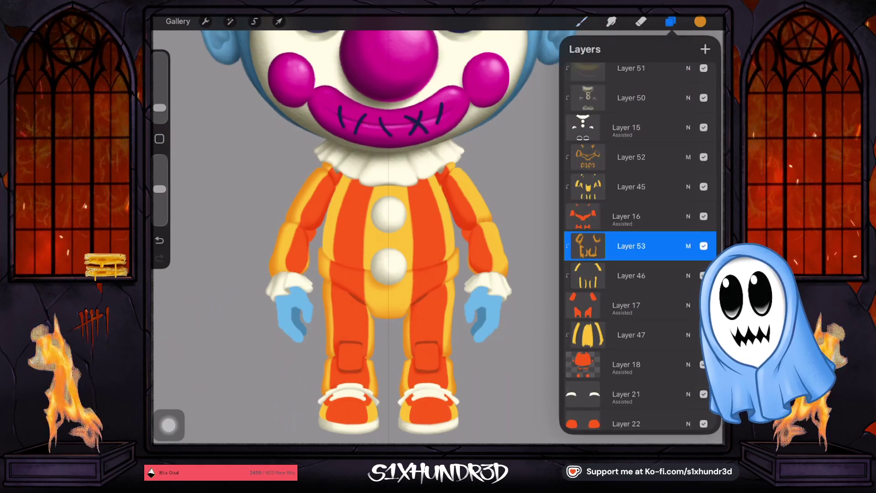
pyautogui.click(632, 157)
pyautogui.click(671, 22)
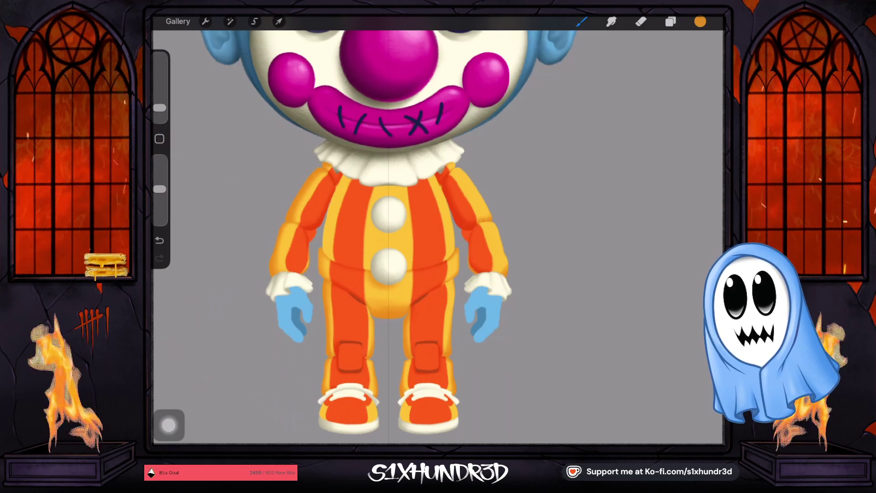
pyautogui.scroll(-3, 388, 229)
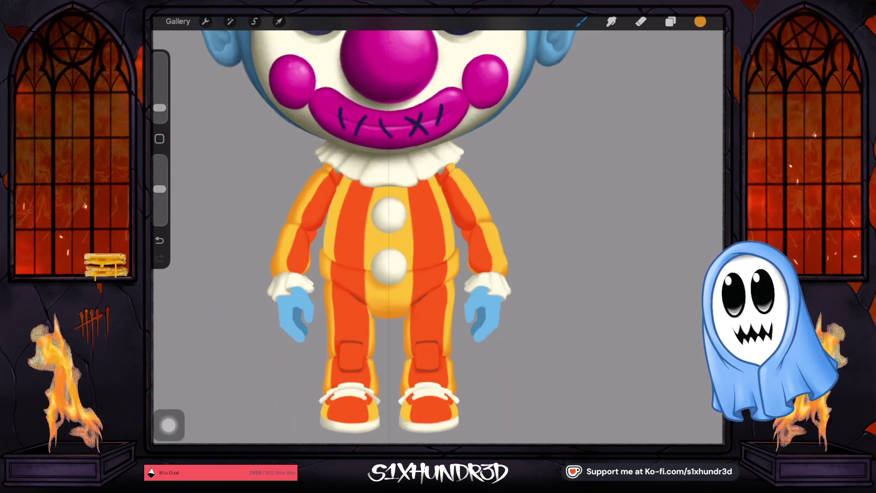
# Add Layer 54 above Layer 47, clipped, set to Multiply with reduced opacity.
pyautogui.click(670, 22)
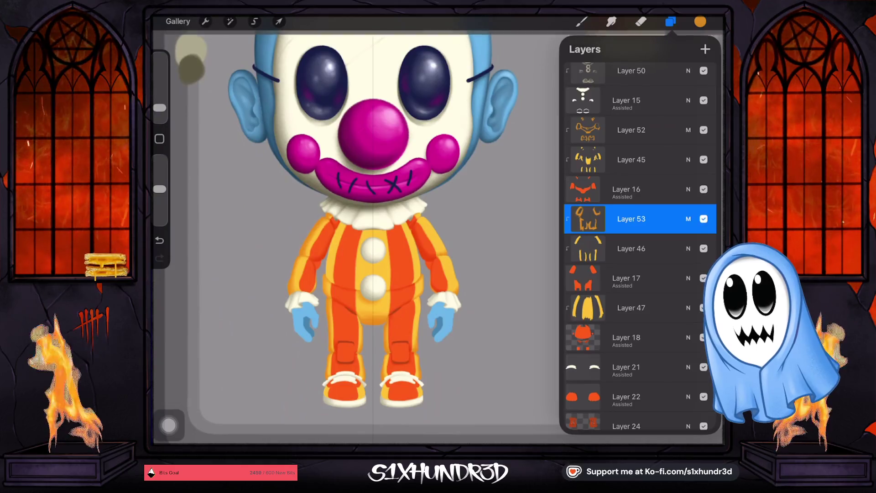
pyautogui.click(631, 281)
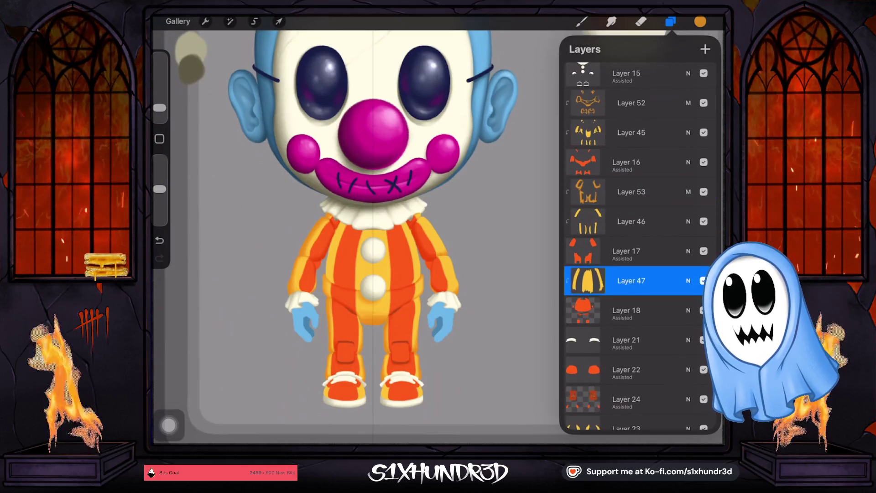
pyautogui.click(705, 49)
pyautogui.click(583, 281)
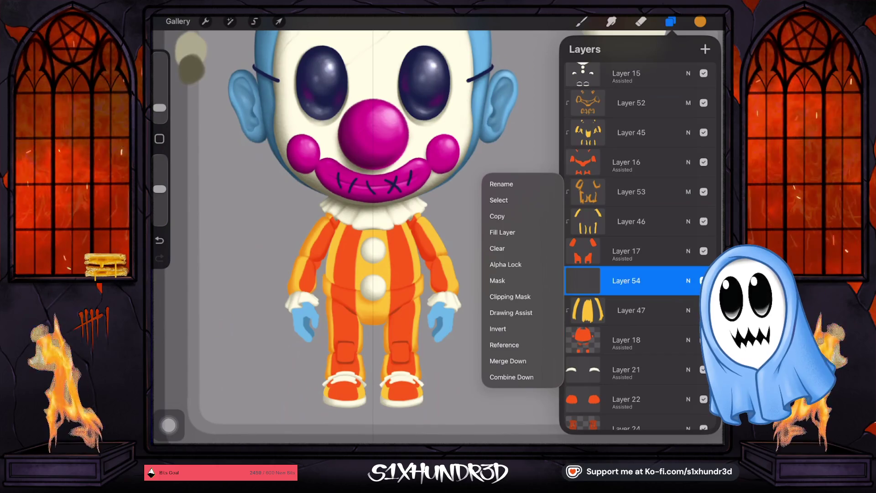
pyautogui.click(582, 280)
pyautogui.click(688, 281)
pyautogui.click(585, 349)
pyautogui.scroll(2, 634, 356)
pyautogui.click(580, 350)
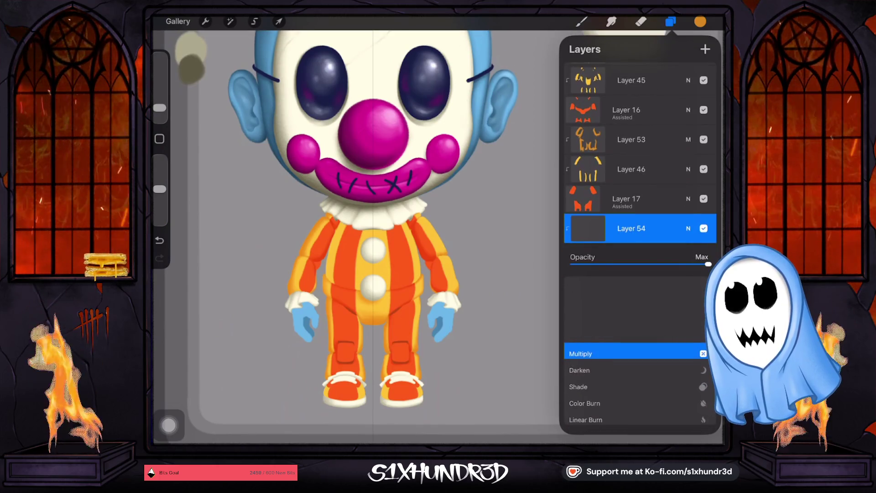
pyautogui.moveTo(707, 263); pyautogui.dragTo(660, 263)
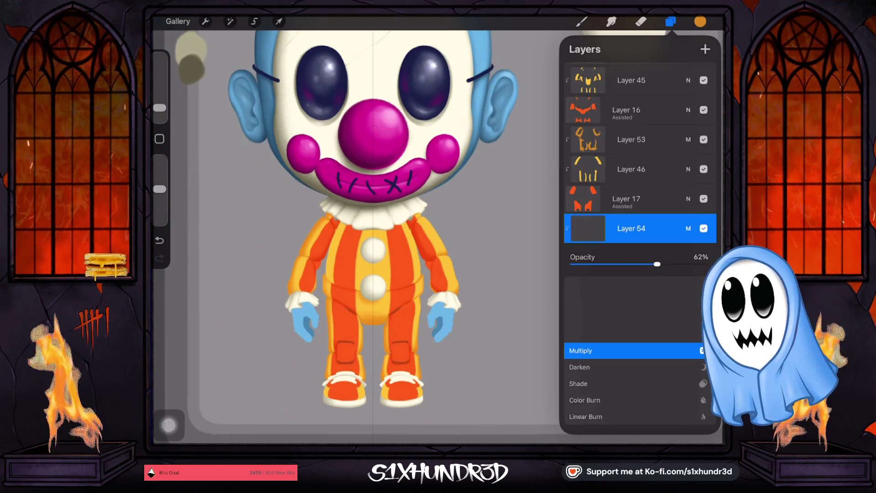
pyautogui.click(688, 228)
# Shrink the brush slightly for shading the orange suit's belly and legs.
pyautogui.click(581, 21)
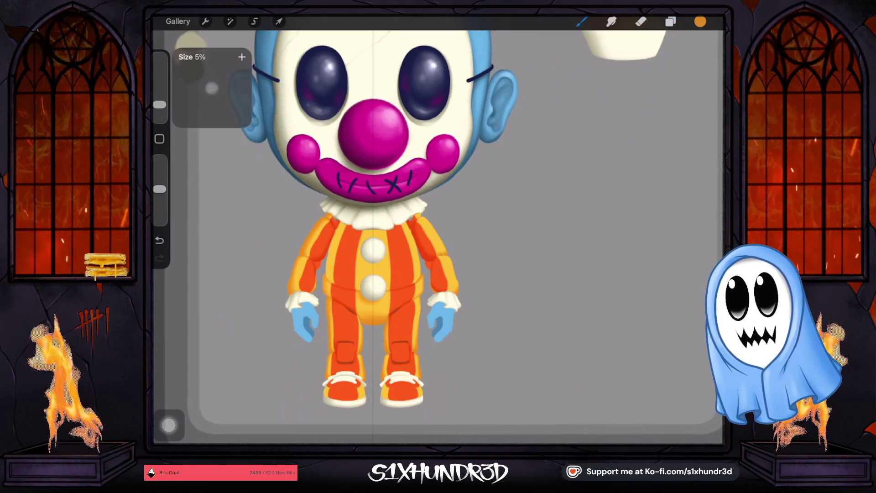
pyautogui.scroll(5, 338, 273)
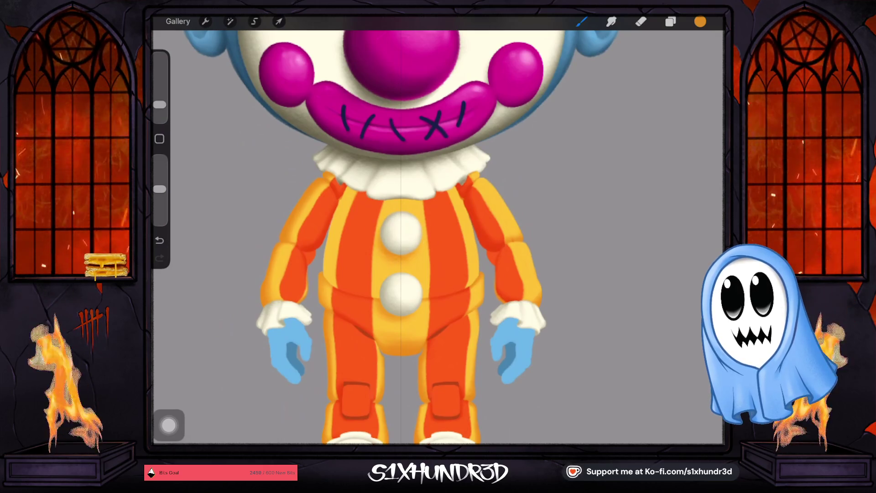
pyautogui.moveTo(159, 104); pyautogui.dragTo(159, 106)
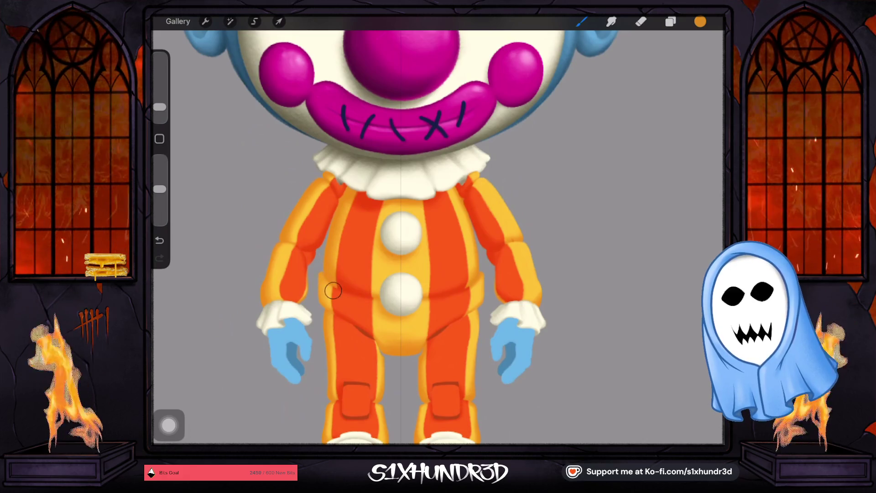
pyautogui.scroll(-5, 438, 228)
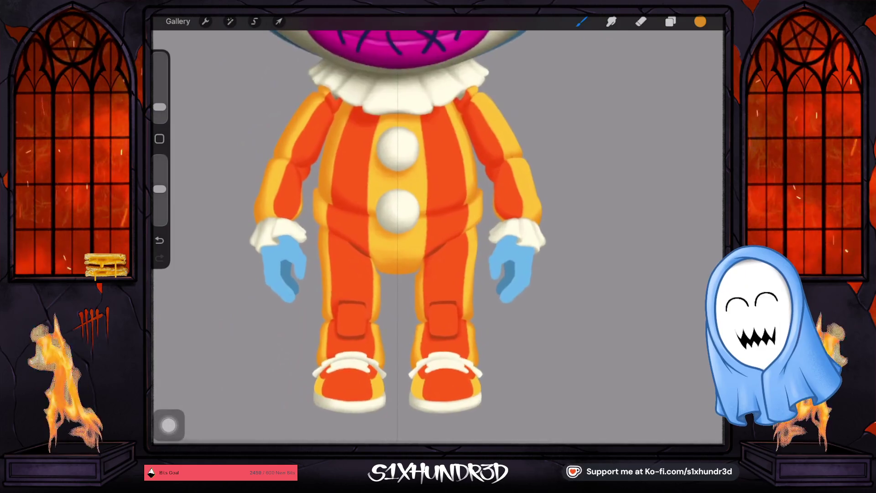
pyautogui.scroll(-2, 438, 229)
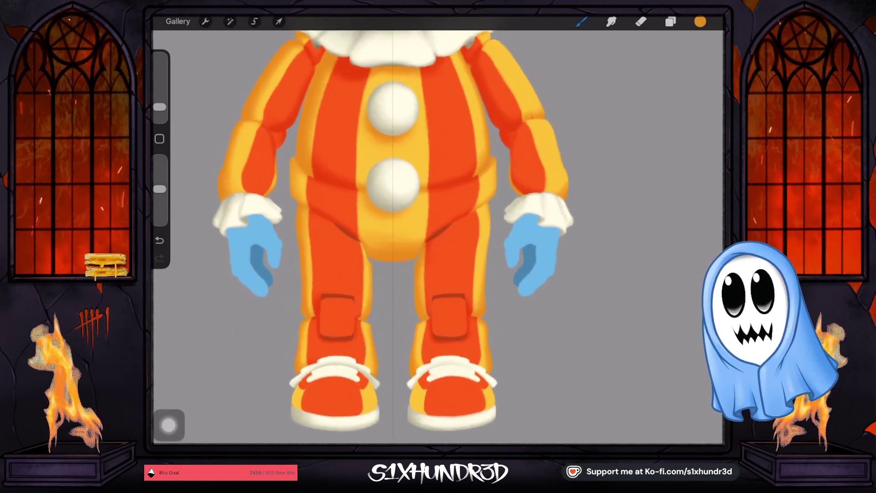
pyautogui.click(671, 21)
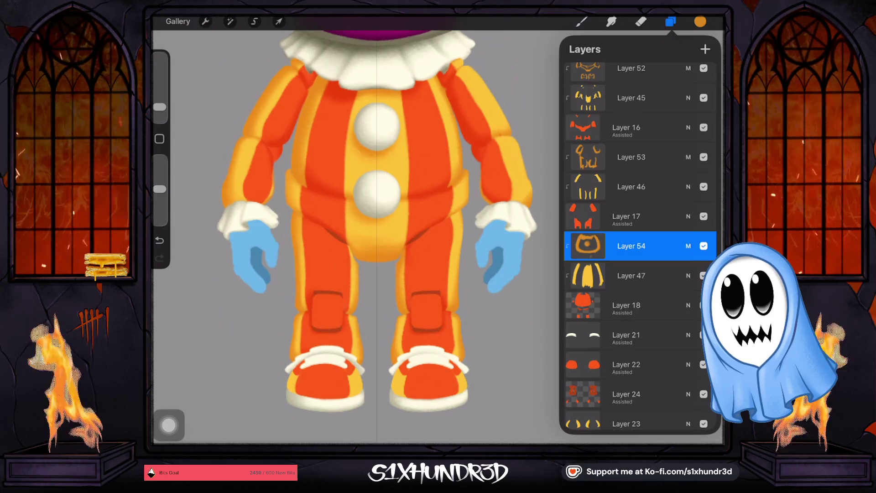
# Compare Layer 54's shading, set the brush to 3%, and redo the right knee pad shadow.
pyautogui.click(704, 246)
pyautogui.click(704, 246)
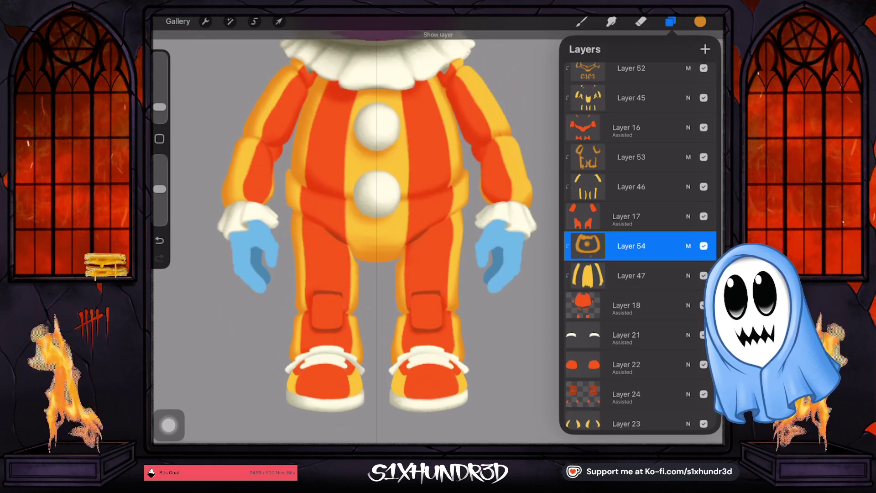
pyautogui.moveTo(159, 107); pyautogui.dragTo(159, 111)
pyautogui.click(581, 21)
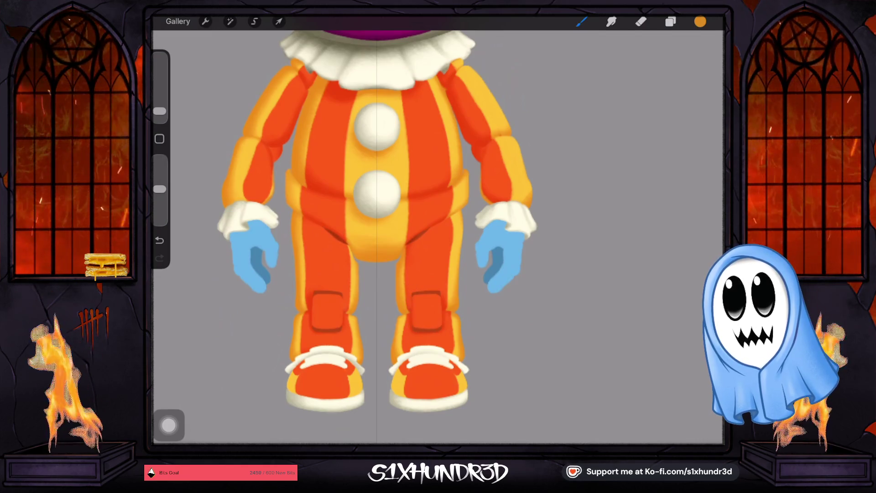
pyautogui.moveTo(160, 111); pyautogui.dragTo(160, 108)
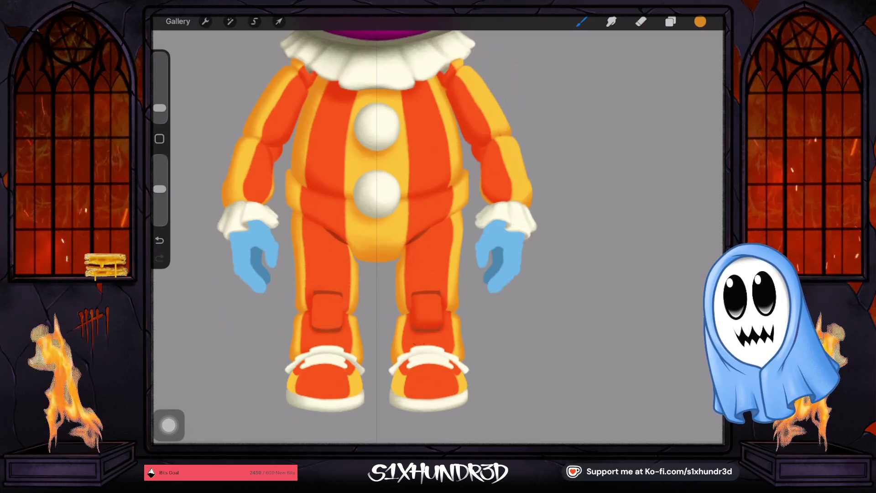
pyautogui.click(159, 240)
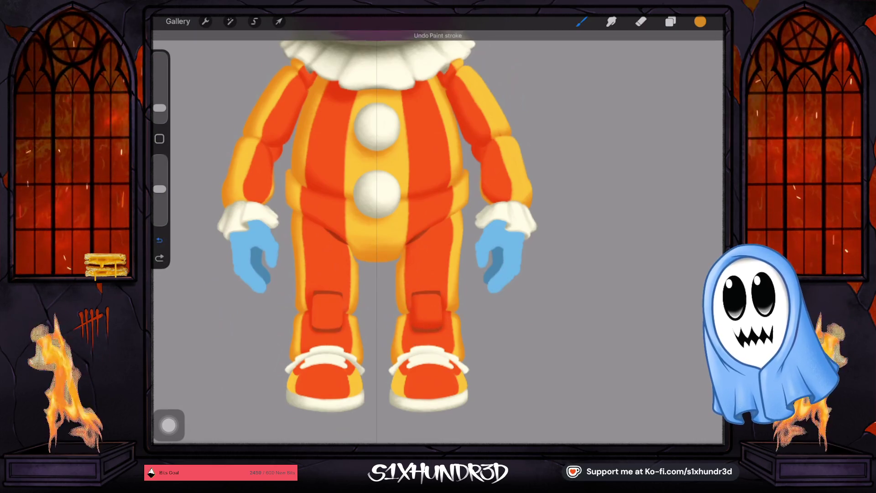
pyautogui.moveTo(448, 299); pyautogui.dragTo(441, 338)
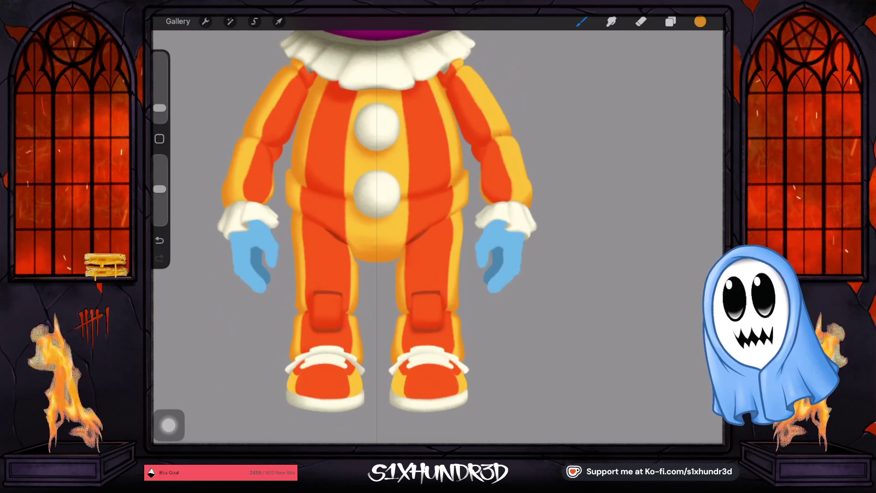
# Toggle Layer 54 and the shoe Layer 22 off and on to check them.
pyautogui.click(671, 22)
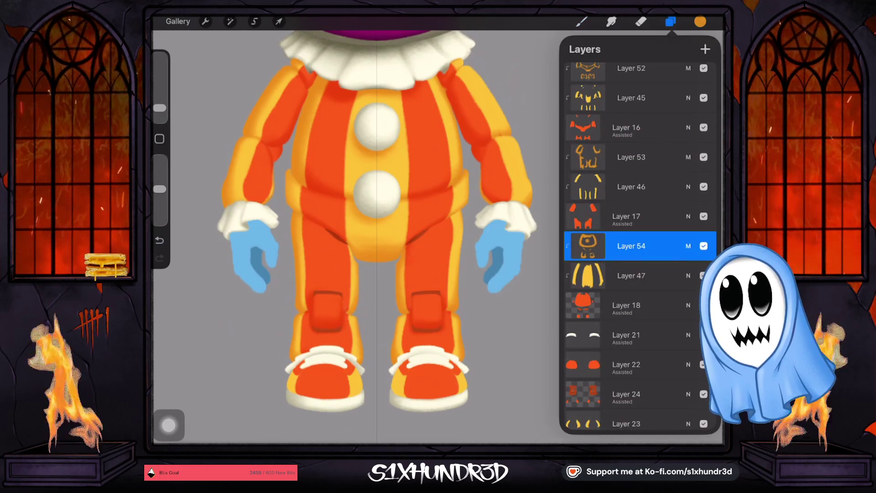
pyautogui.click(703, 246)
pyautogui.click(703, 246)
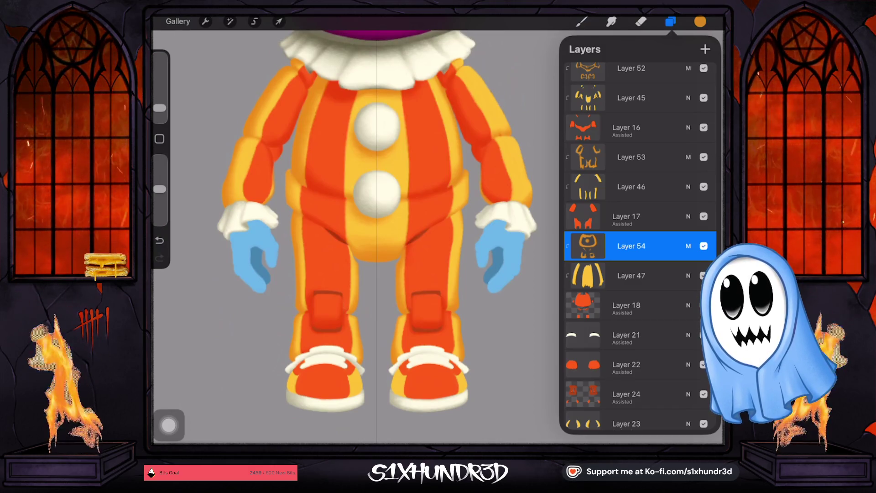
pyautogui.click(626, 364)
pyautogui.click(704, 364)
pyautogui.click(704, 365)
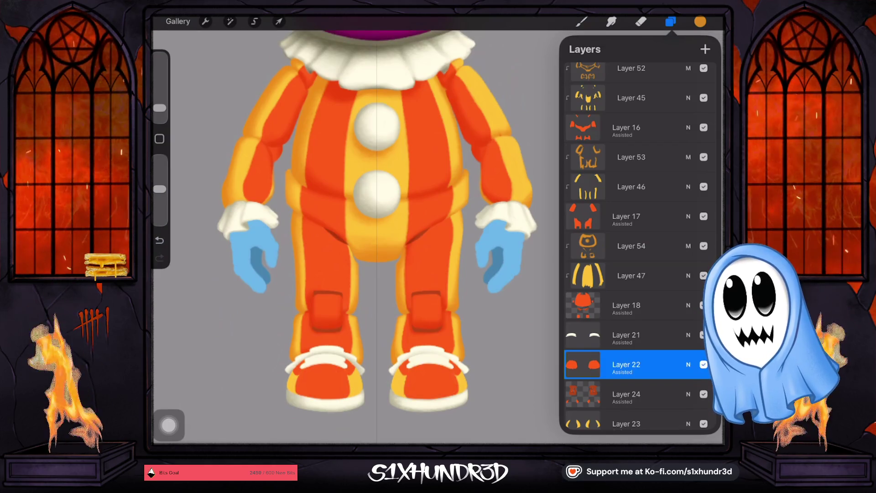
# Select the top Layer 29 holding the colour swatches.
pyautogui.scroll(-5, 355, 228)
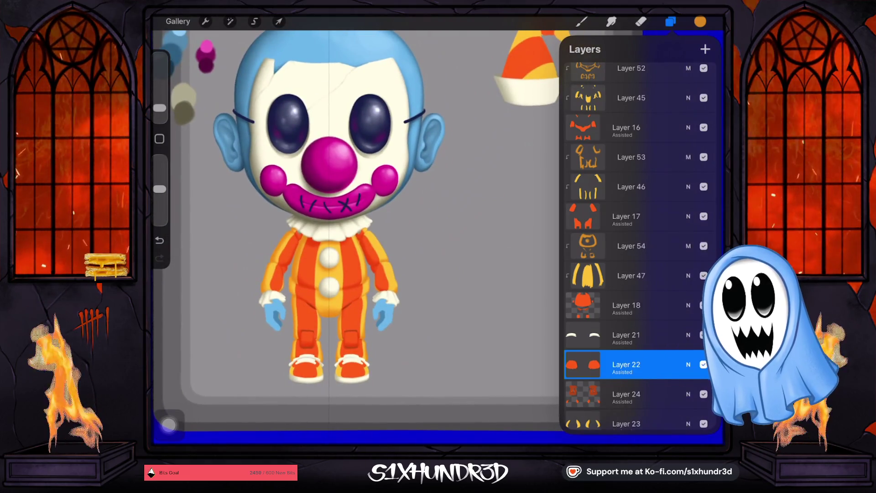
pyautogui.scroll(5, 356, 228)
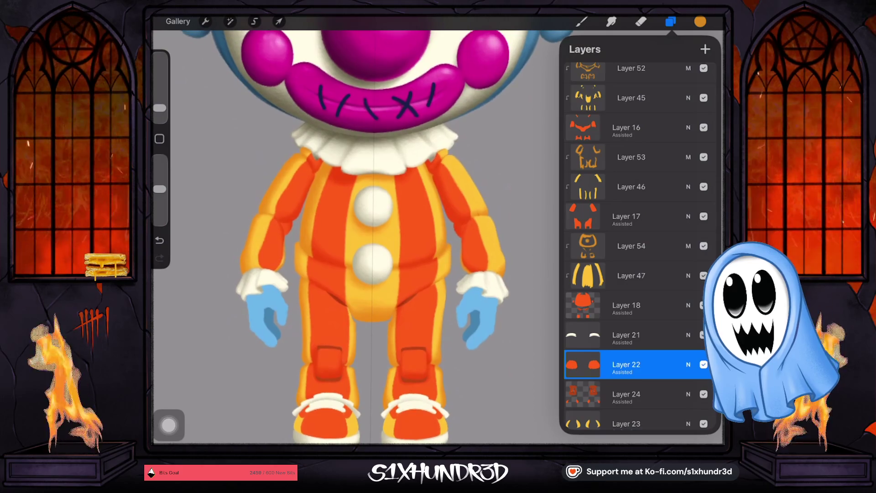
pyautogui.scroll(-3, 356, 228)
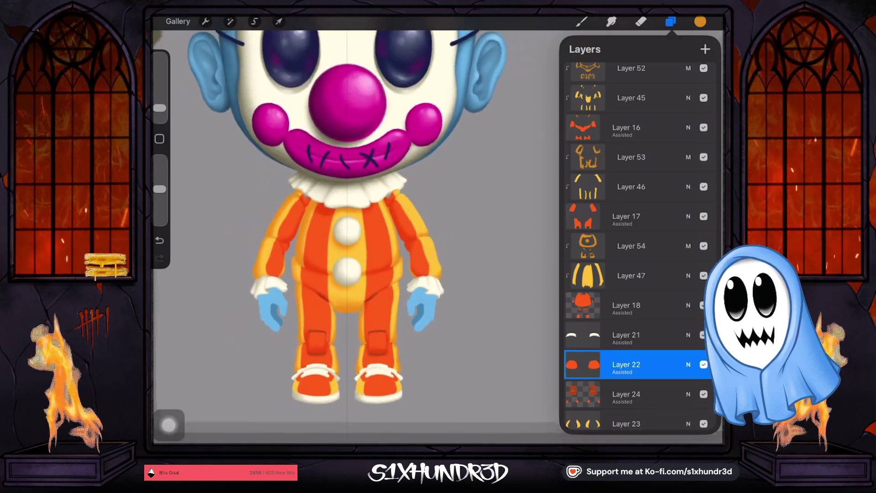
pyautogui.scroll(-5, 356, 220)
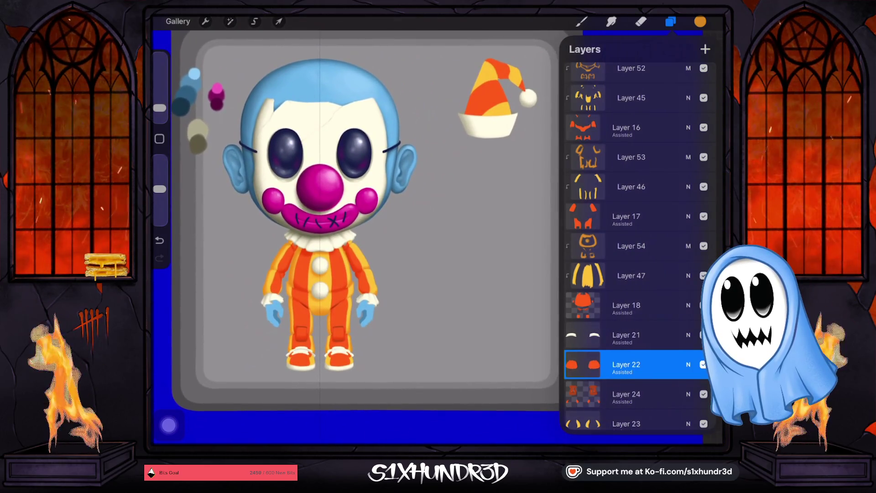
pyautogui.scroll(15, 634, 246)
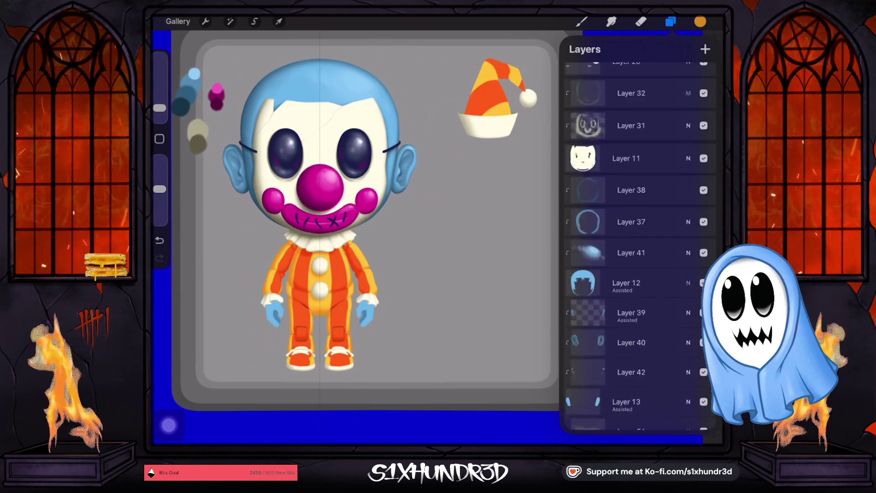
pyautogui.click(626, 131)
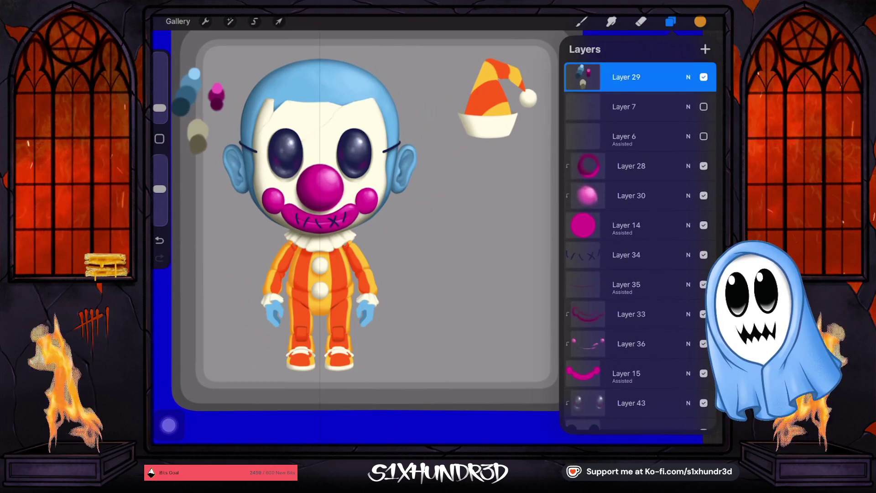
pyautogui.scroll(5, 438, 238)
# Paint an enlarged orange dab beside the blue, magenta and beige swatches.
pyautogui.press('b')
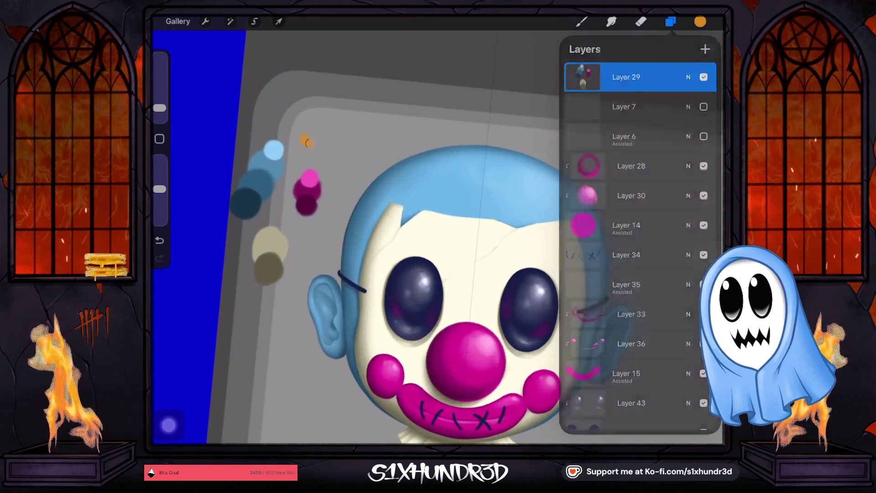
pyautogui.moveTo(160, 188); pyautogui.dragTo(160, 160)
pyautogui.moveTo(316, 137); pyautogui.dragTo(302, 145)
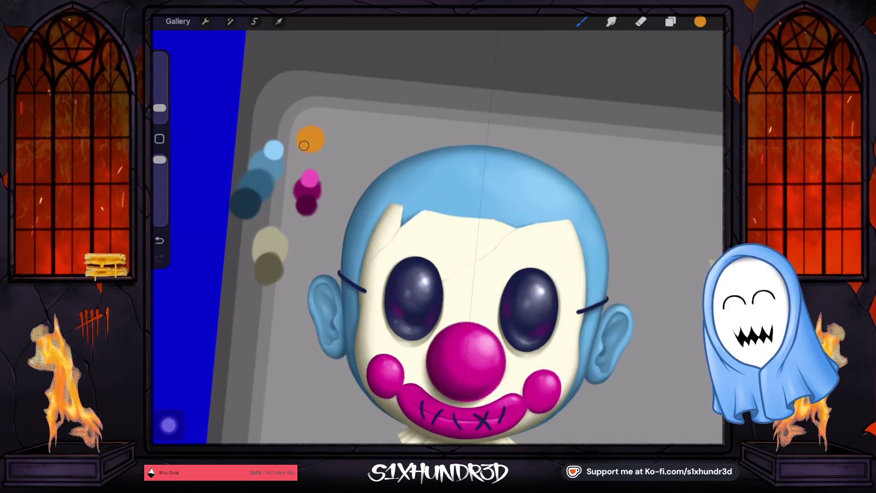
pyautogui.scroll(-5, 438, 238)
pyautogui.scroll(2, 388, 228)
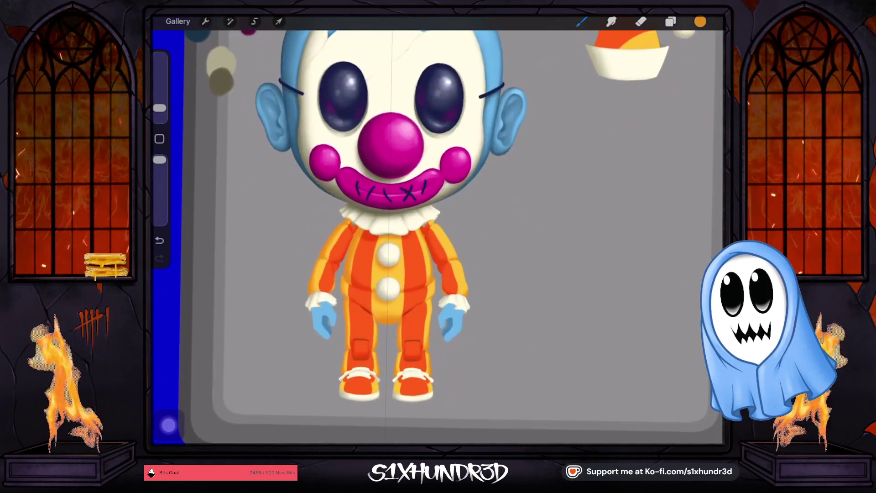
pyautogui.scroll(-3, 438, 238)
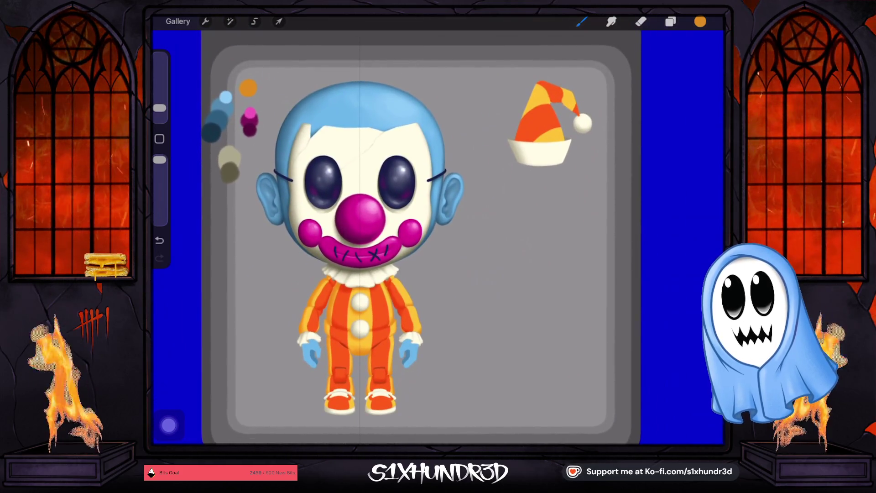
pyautogui.click(671, 21)
pyautogui.scroll(-10, 637, 246)
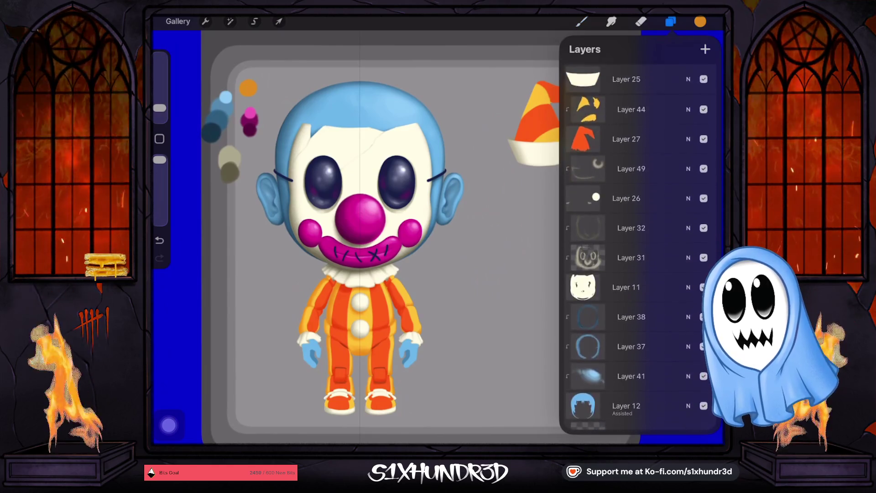
# Add a new empty Layer 55 above the striped hat layers.
pyautogui.click(705, 49)
pyautogui.click(626, 76)
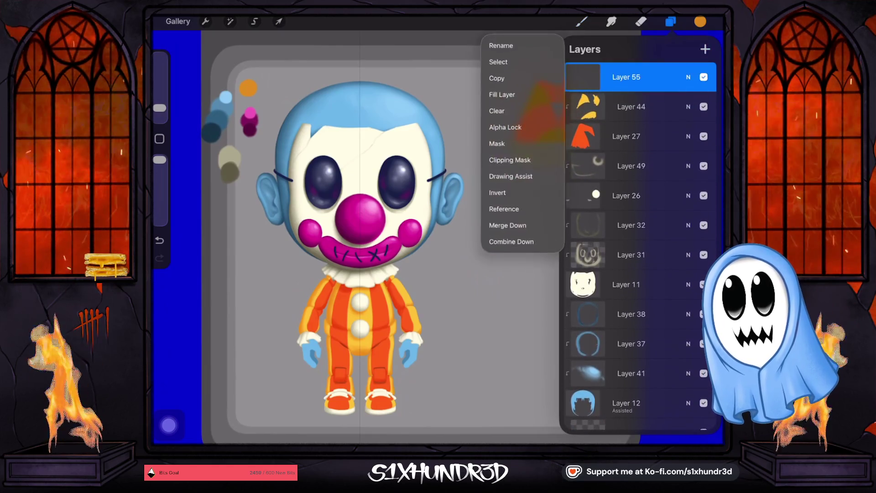
pyautogui.click(626, 77)
pyautogui.click(581, 22)
pyautogui.click(582, 22)
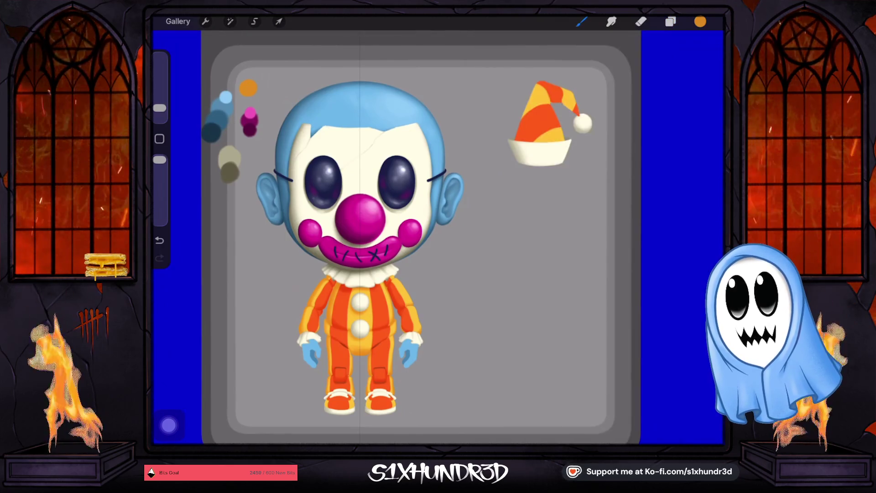
pyautogui.click(671, 22)
# Set Layer 55 to Multiply blending at 63% opacity.
pyautogui.click(688, 246)
pyautogui.click(593, 350)
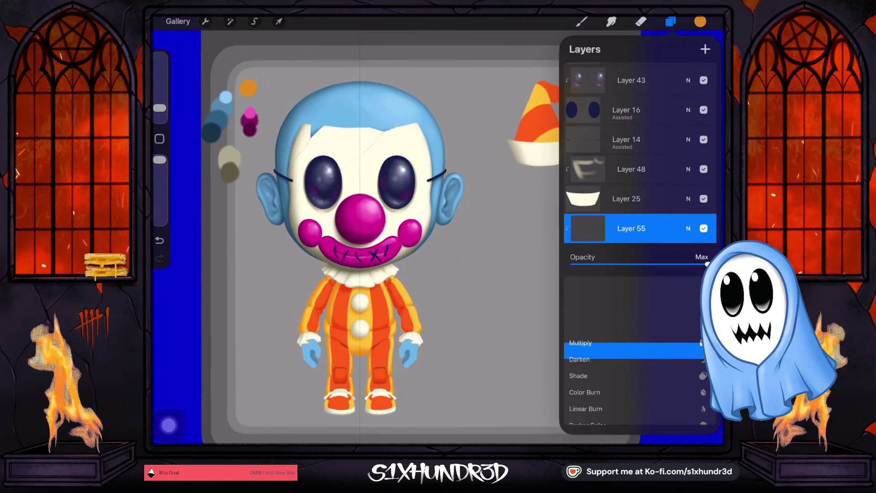
pyautogui.click(581, 333)
pyautogui.moveTo(707, 264); pyautogui.dragTo(658, 264)
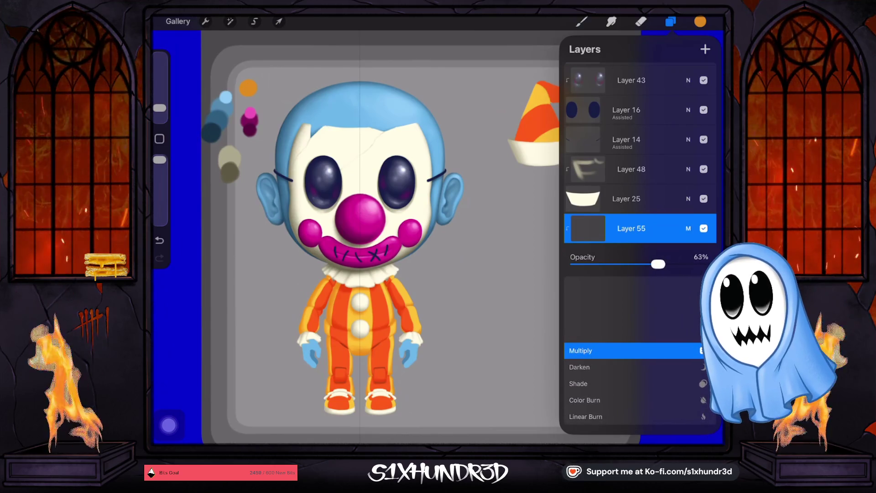
pyautogui.click(688, 228)
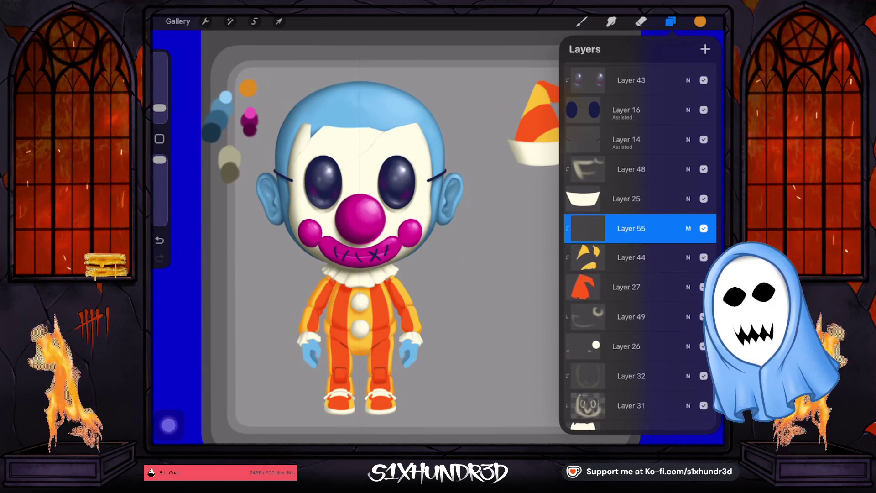
pyautogui.scroll(5, 388, 233)
pyautogui.click(582, 22)
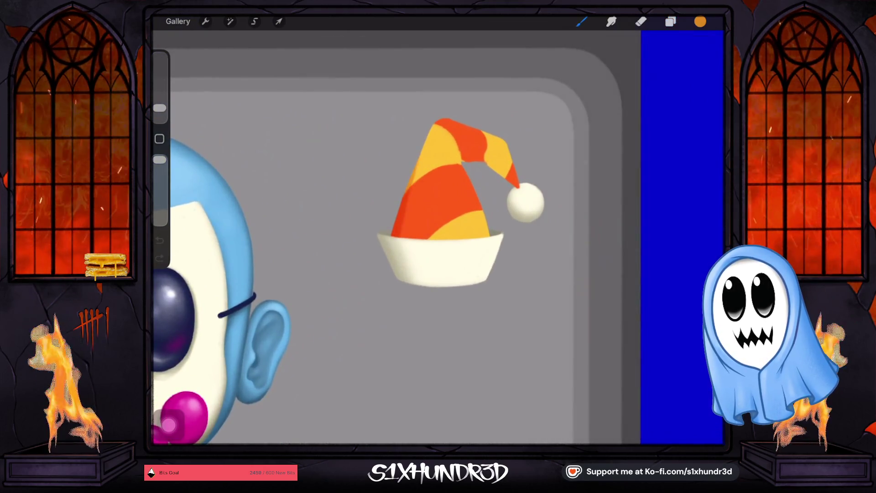
# Lower the brush opacity and settle its size at about 4% while shading the striped hat.
pyautogui.moveTo(160, 159); pyautogui.dragTo(159, 186)
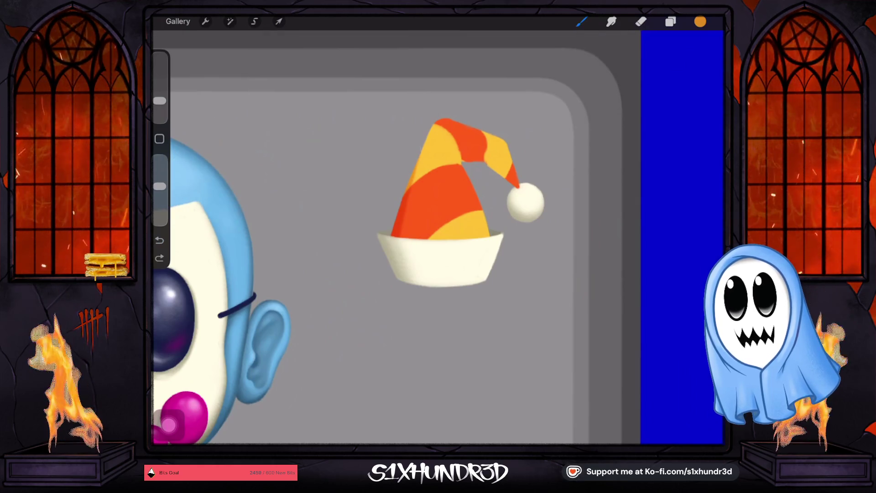
pyautogui.moveTo(160, 101); pyautogui.dragTo(159, 106)
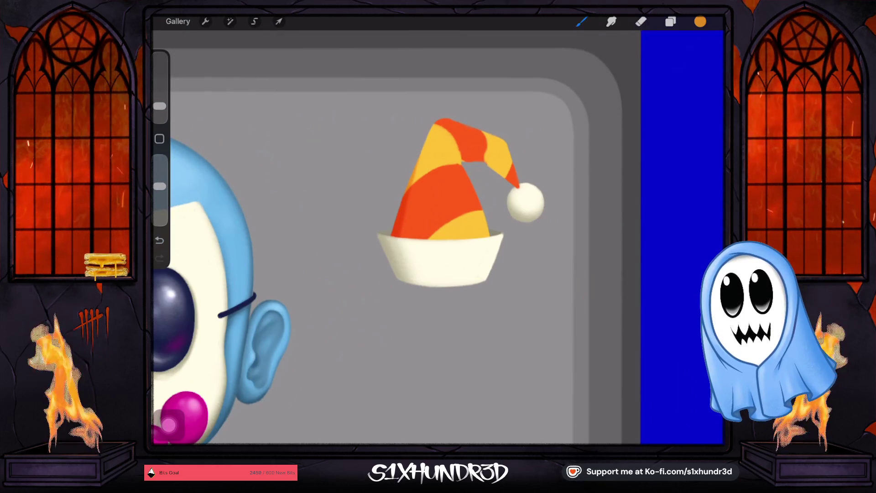
pyautogui.hotkey('ctrl', 'z')
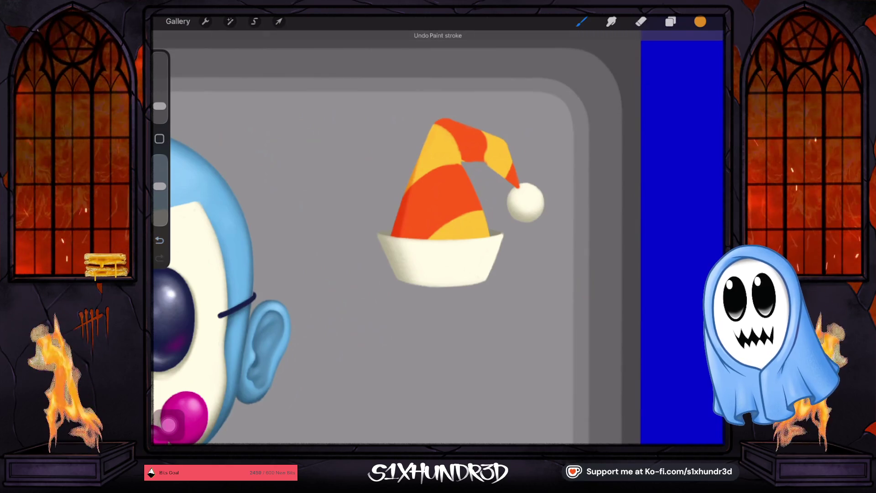
pyautogui.hotkey('ctrl', 'shift', 'z')
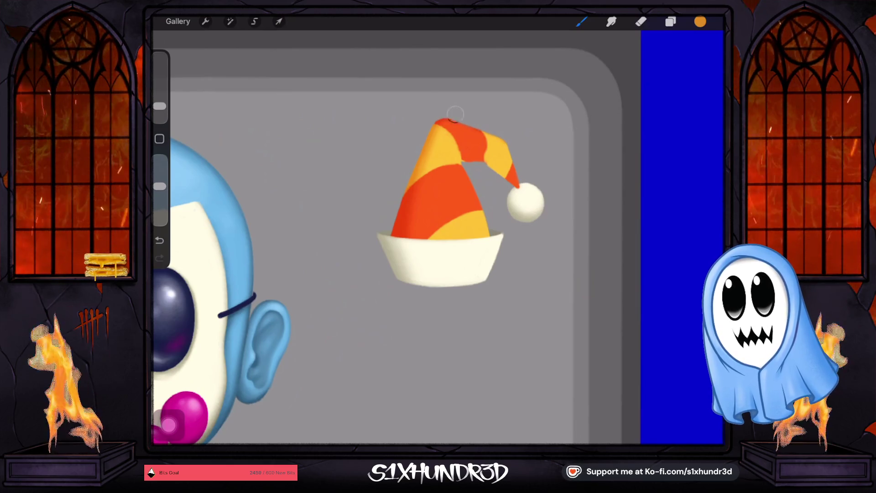
pyautogui.moveTo(160, 106); pyautogui.dragTo(160, 112)
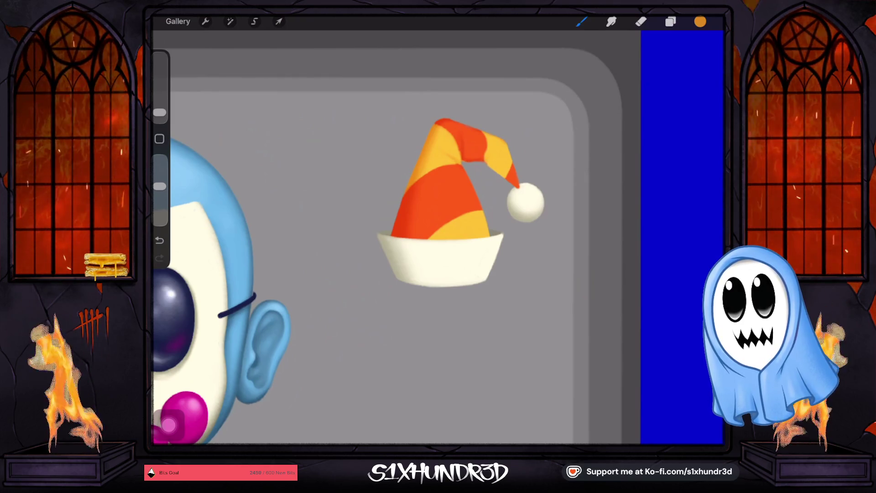
pyautogui.moveTo(160, 112); pyautogui.dragTo(159, 109)
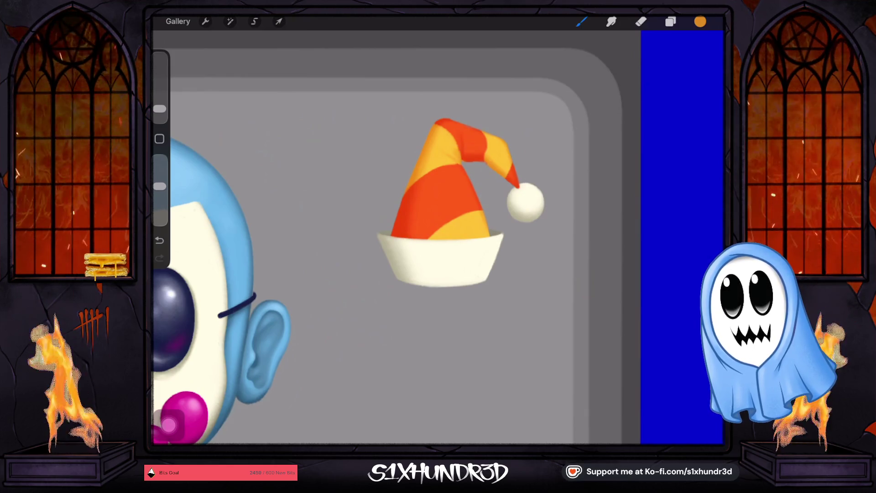
pyautogui.moveTo(159, 108); pyautogui.dragTo(159, 101)
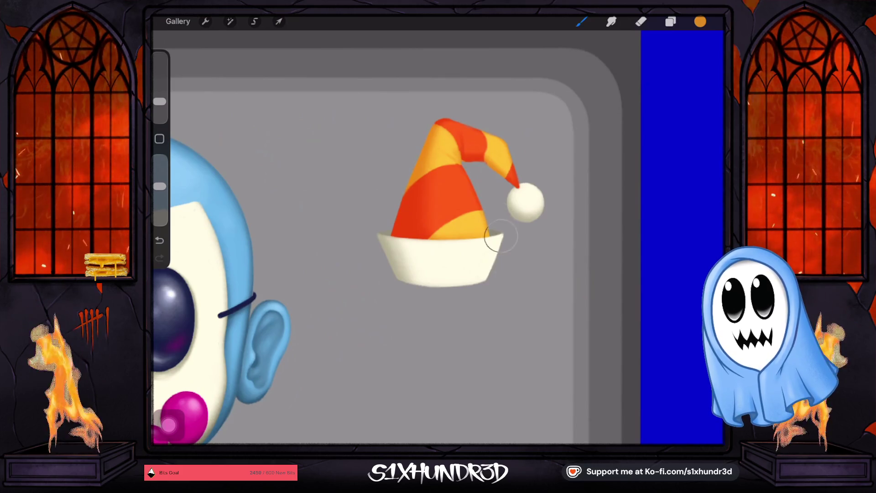
pyautogui.scroll(-3, 397, 238)
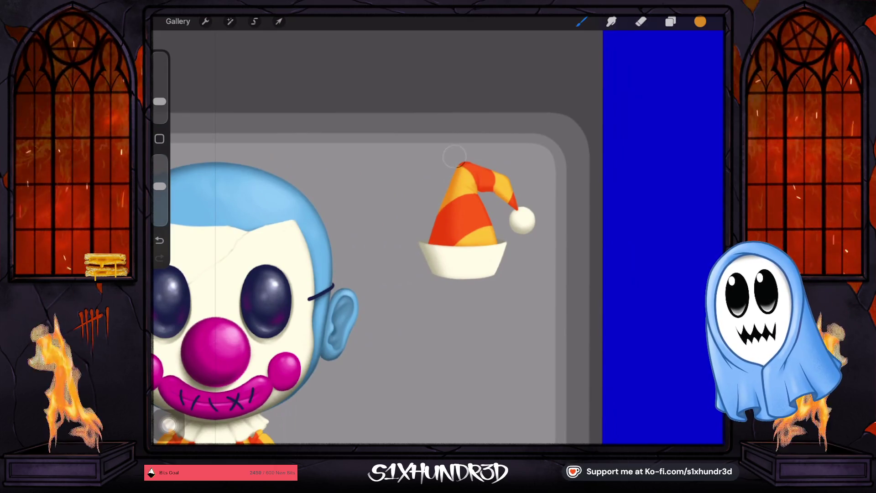
pyautogui.moveTo(159, 102); pyautogui.dragTo(160, 110)
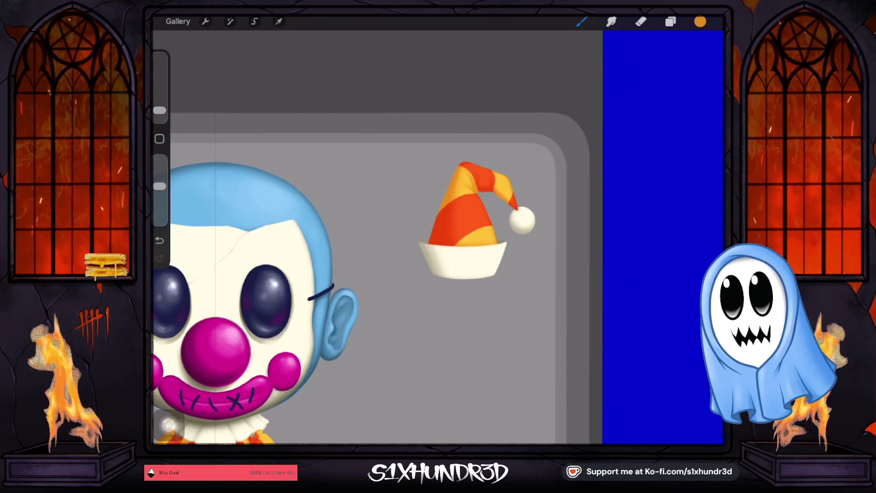
pyautogui.scroll(-3, 387, 237)
# Make hidden Layer 6 visible and active, and hide Layer 7.
pyautogui.scroll(2, 388, 238)
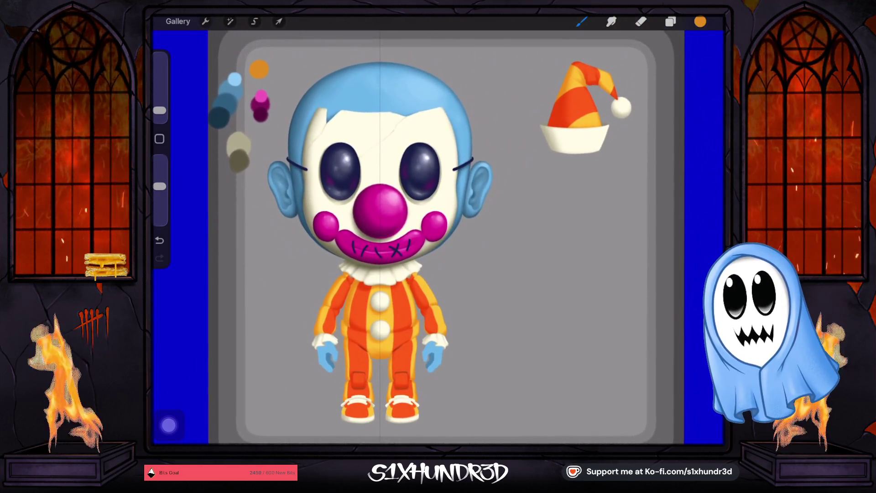
pyautogui.scroll(-2, 388, 237)
pyautogui.scroll(1, 388, 237)
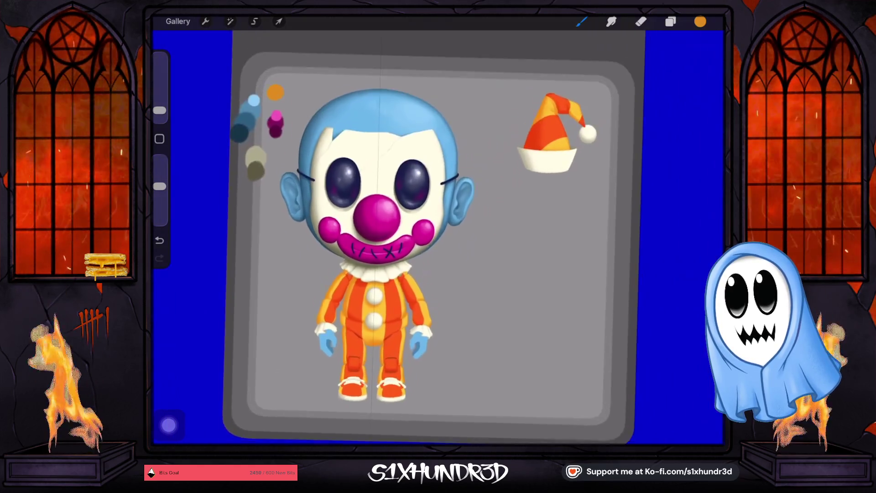
pyautogui.click(670, 21)
pyautogui.scroll(5, 639, 228)
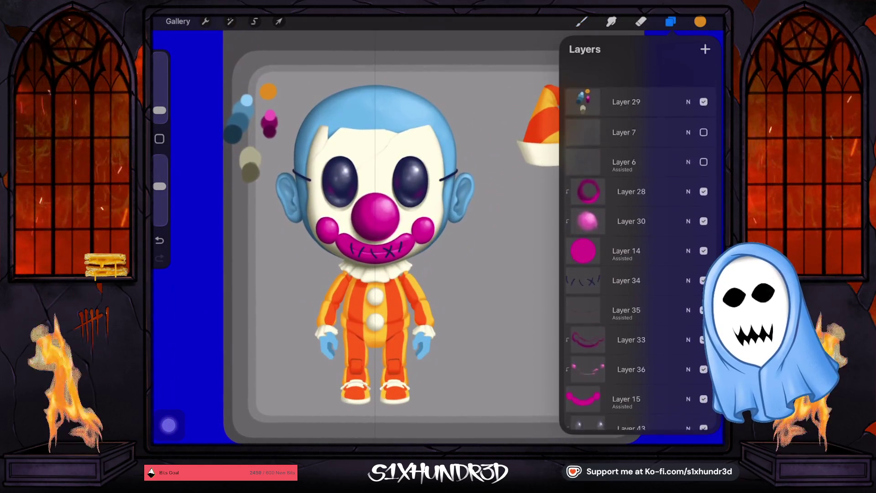
pyautogui.click(704, 136)
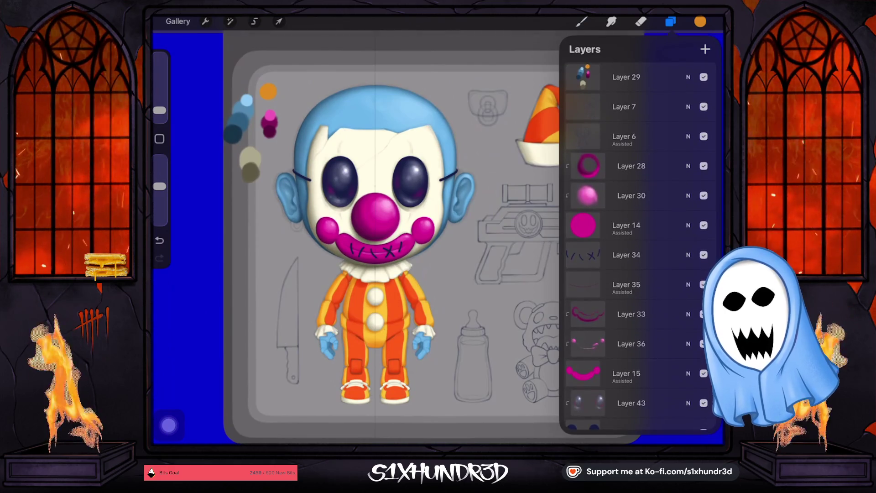
pyautogui.click(639, 136)
pyautogui.click(703, 106)
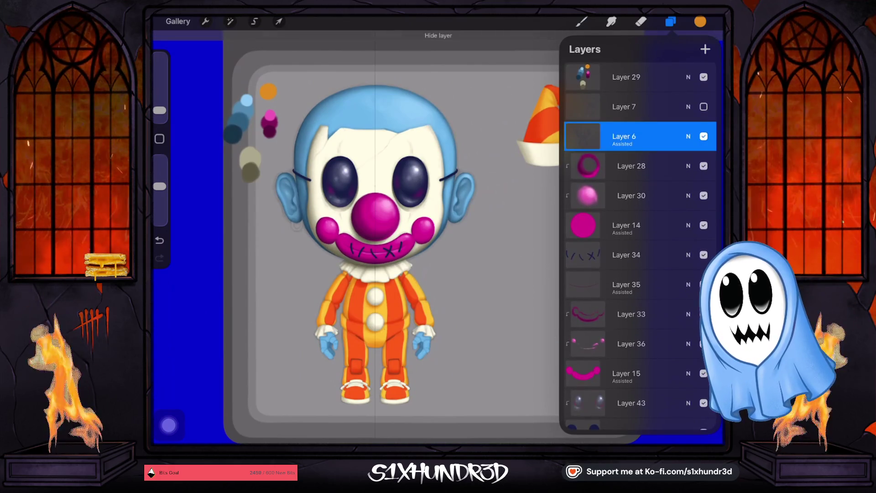
pyautogui.click(670, 21)
# Show Layer 7 again so the knife, gun, bottle and teddy sketches reappear.
pyautogui.scroll(2, 392, 228)
pyautogui.click(670, 21)
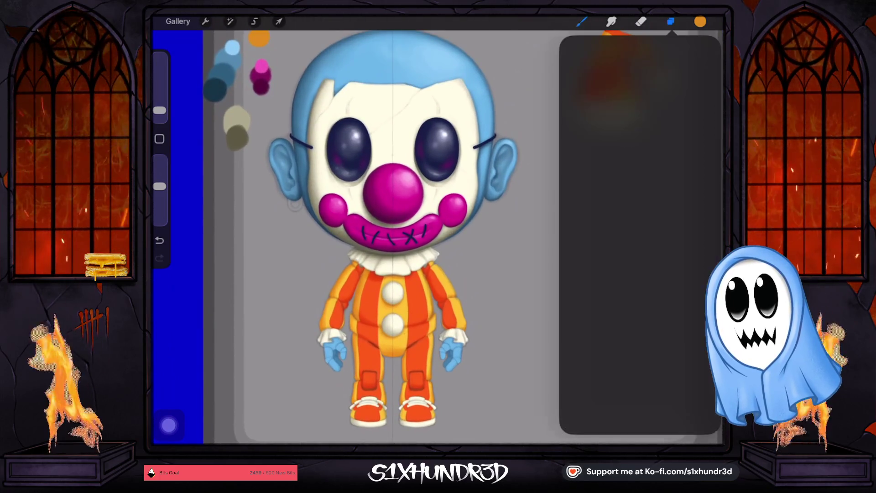
pyautogui.click(704, 106)
pyautogui.scroll(-2, 392, 228)
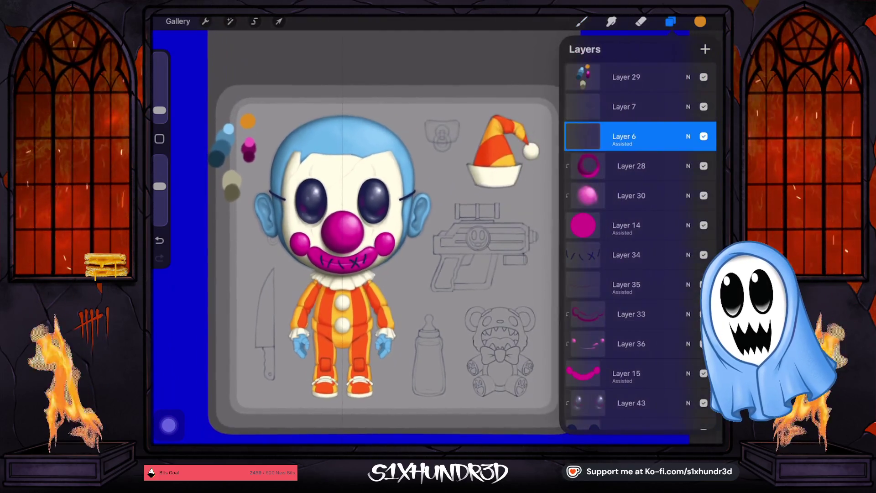
pyautogui.scroll(1, 365, 228)
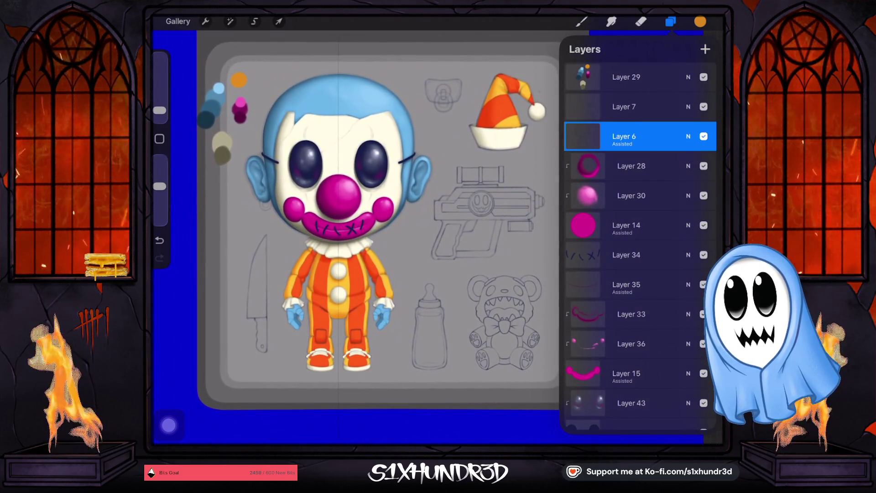
pyautogui.scroll(2, 365, 206)
pyautogui.scroll(-2, 356, 229)
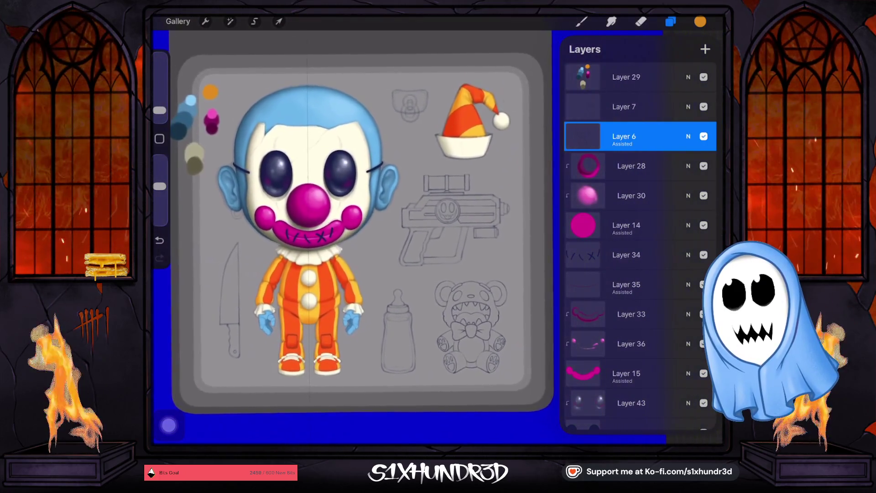
pyautogui.scroll(2, 356, 206)
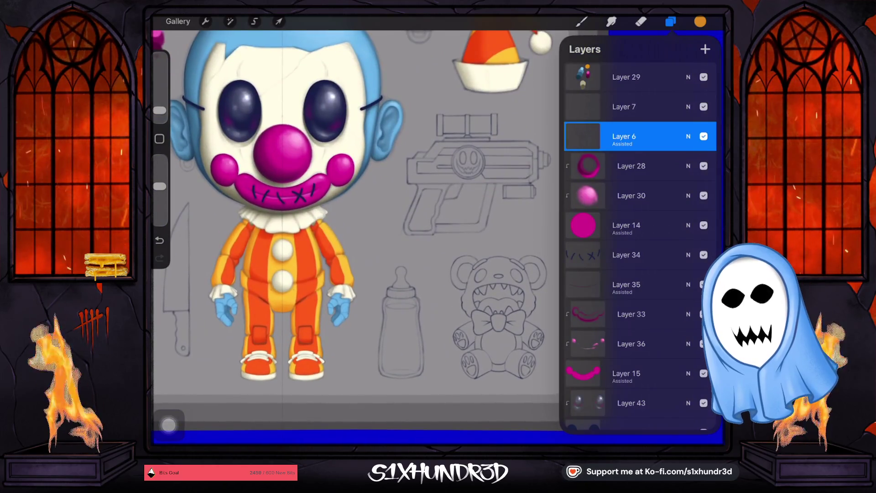
pyautogui.scroll(-2, 356, 228)
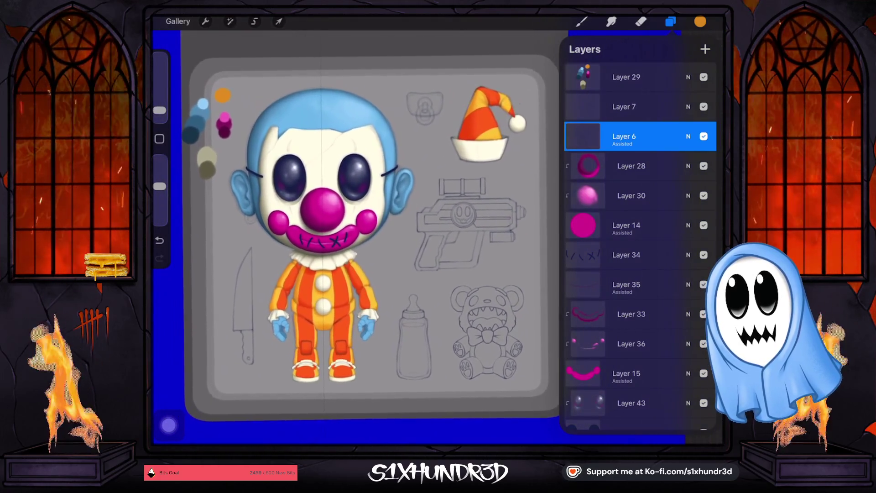
pyautogui.click(700, 21)
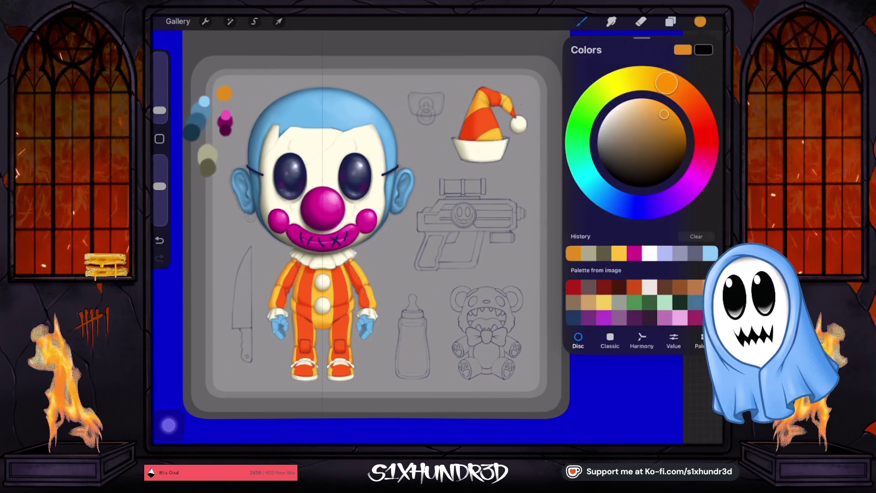
pyautogui.click(700, 21)
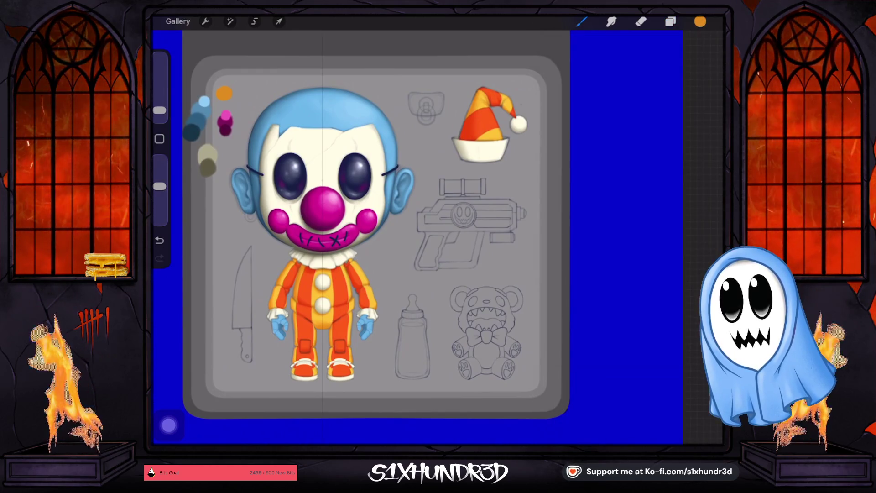
pyautogui.scroll(2, 411, 235)
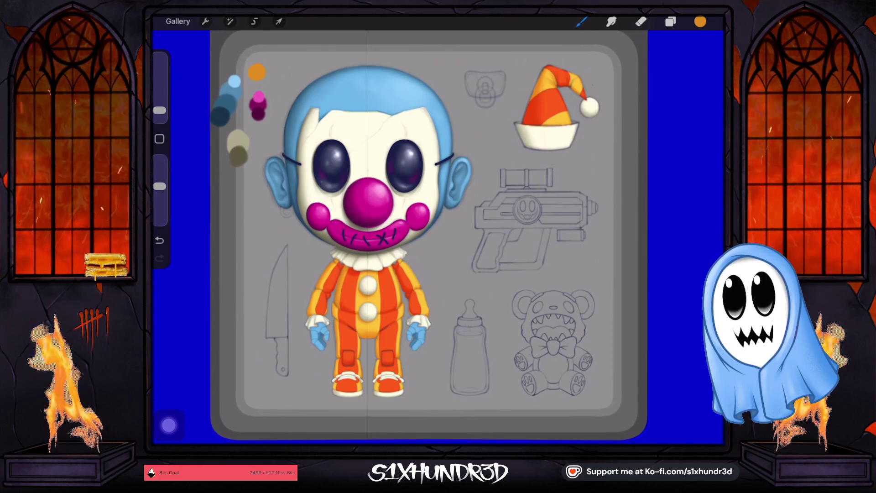
pyautogui.scroll(-5, 429, 236)
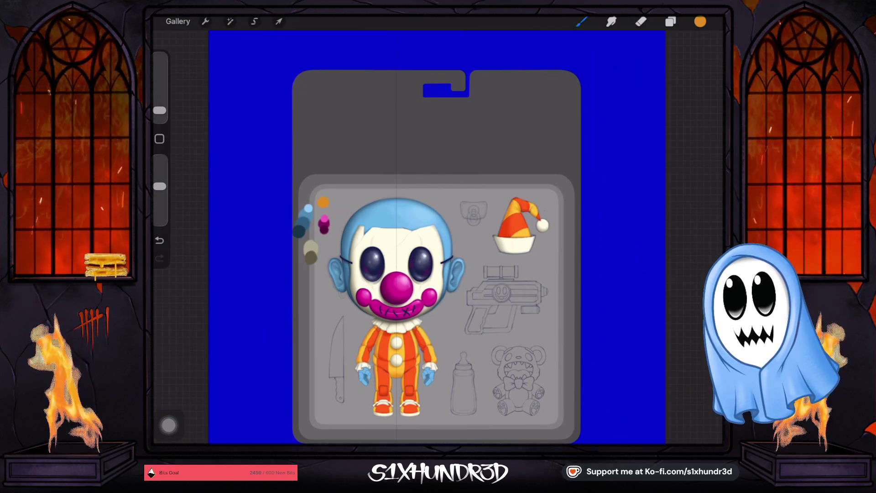
pyautogui.scroll(2, 435, 238)
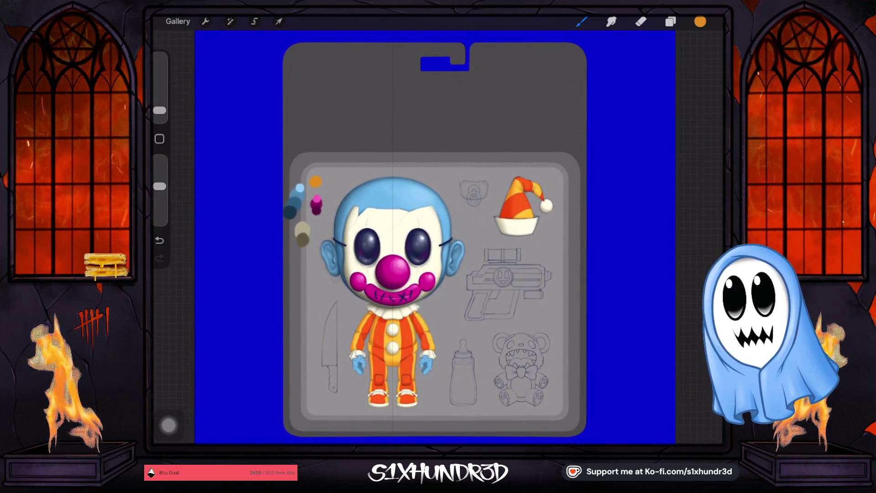
pyautogui.scroll(2, 463, 237)
pyautogui.scroll(-1, 456, 238)
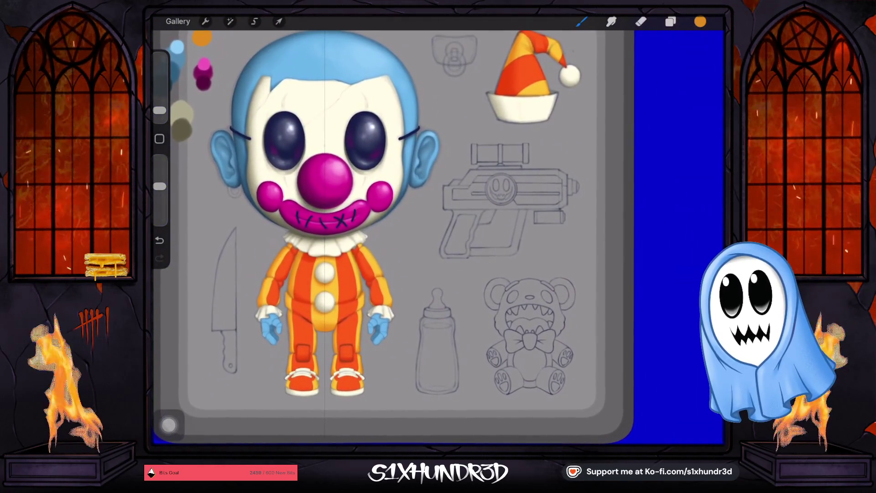
pyautogui.scroll(5, 529, 338)
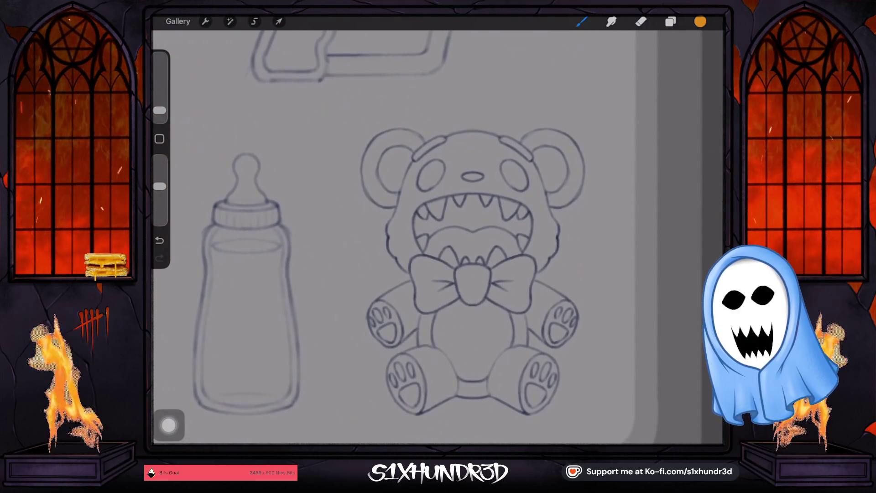
pyautogui.scroll(3, 461, 251)
pyautogui.scroll(1, 458, 246)
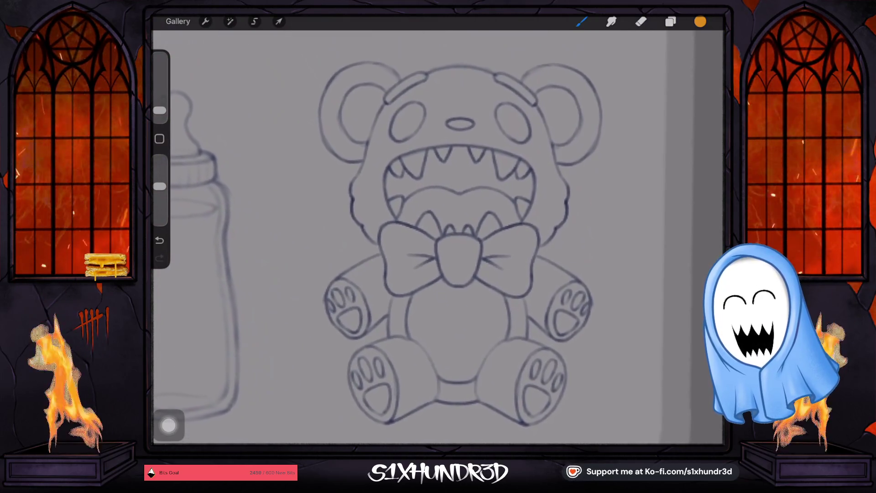
pyautogui.scroll(2, 447, 232)
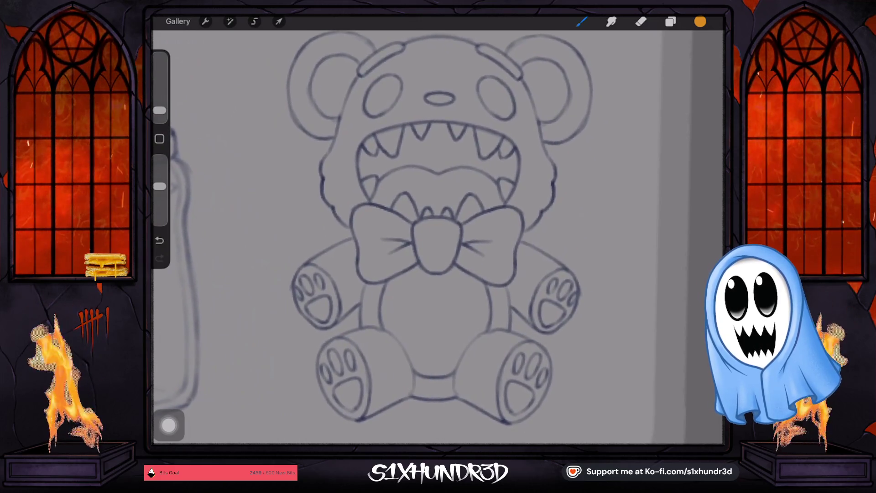
pyautogui.scroll(2, 424, 229)
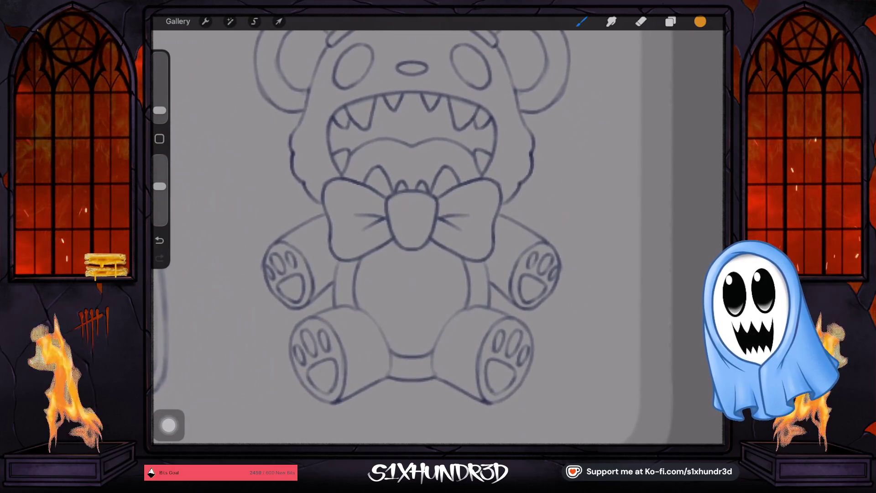
pyautogui.scroll(-1, 415, 219)
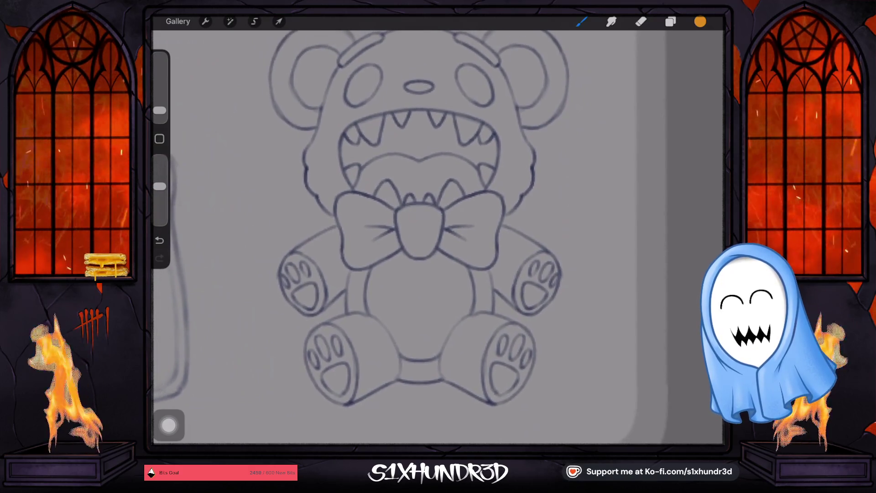
pyautogui.scroll(-5, 411, 228)
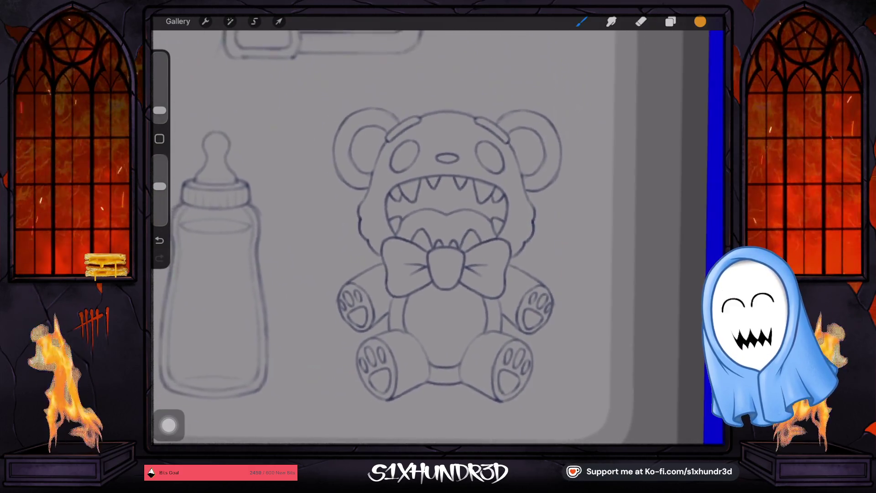
pyautogui.scroll(-5, 406, 228)
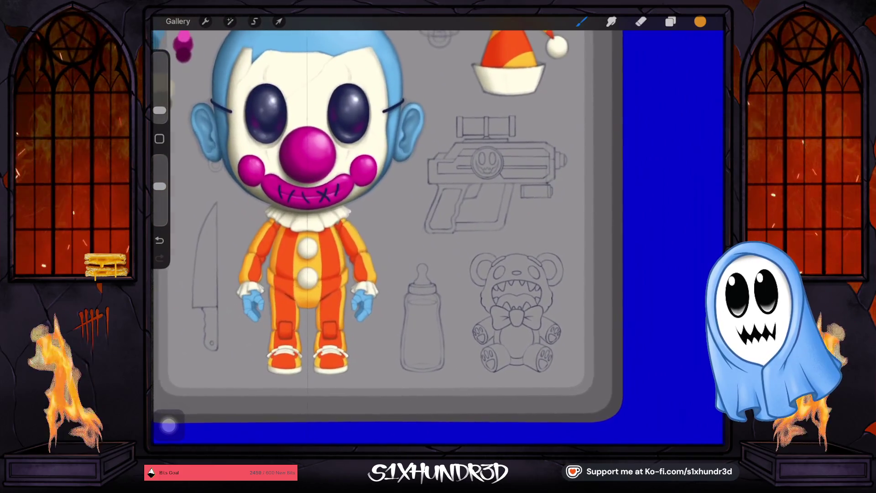
pyautogui.scroll(-1, 401, 228)
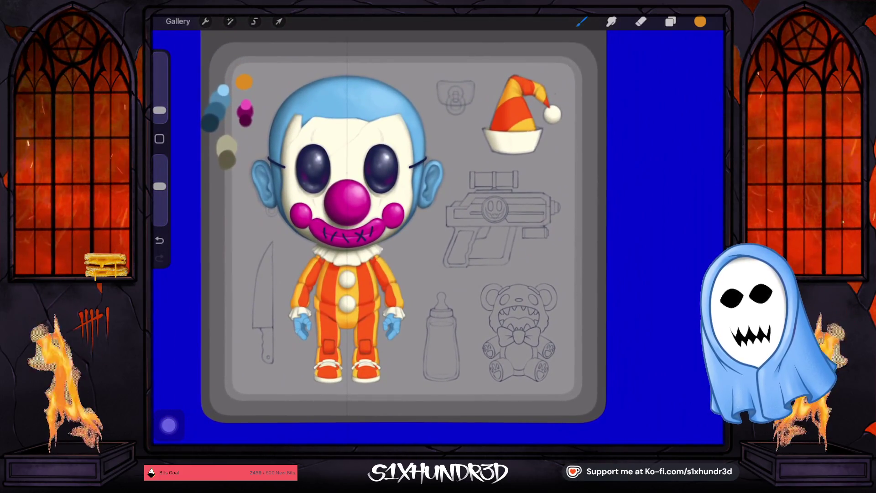
pyautogui.scroll(5, 407, 228)
pyautogui.scroll(-5, 406, 228)
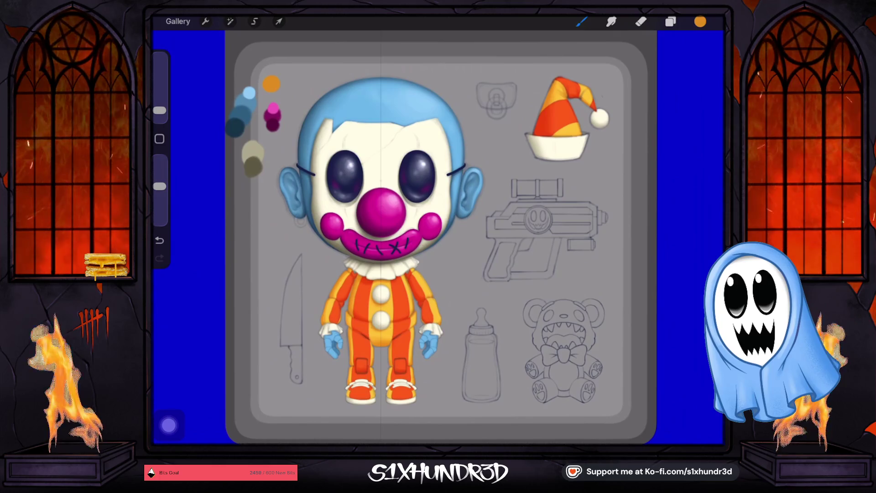
pyautogui.scroll(-3, 452, 237)
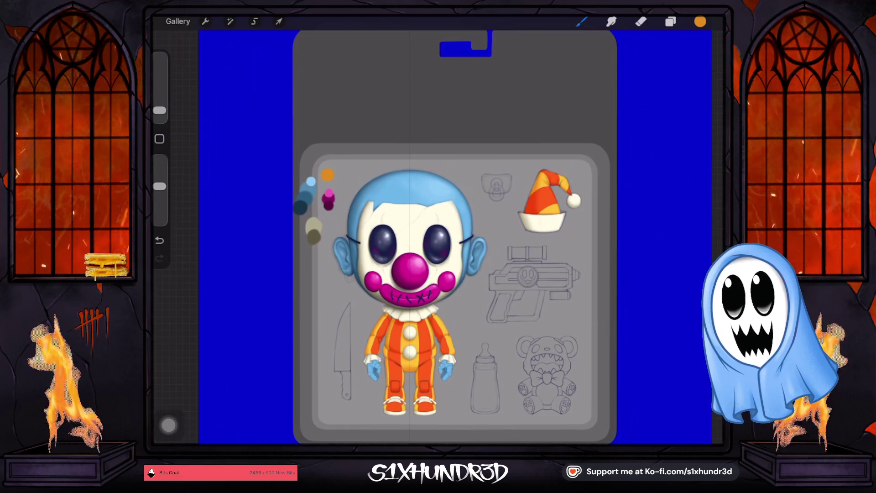
pyautogui.scroll(-1, 447, 238)
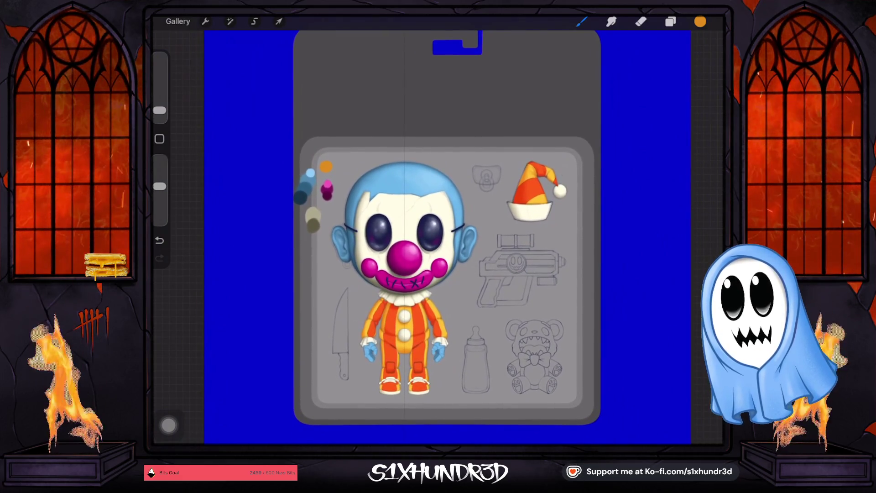